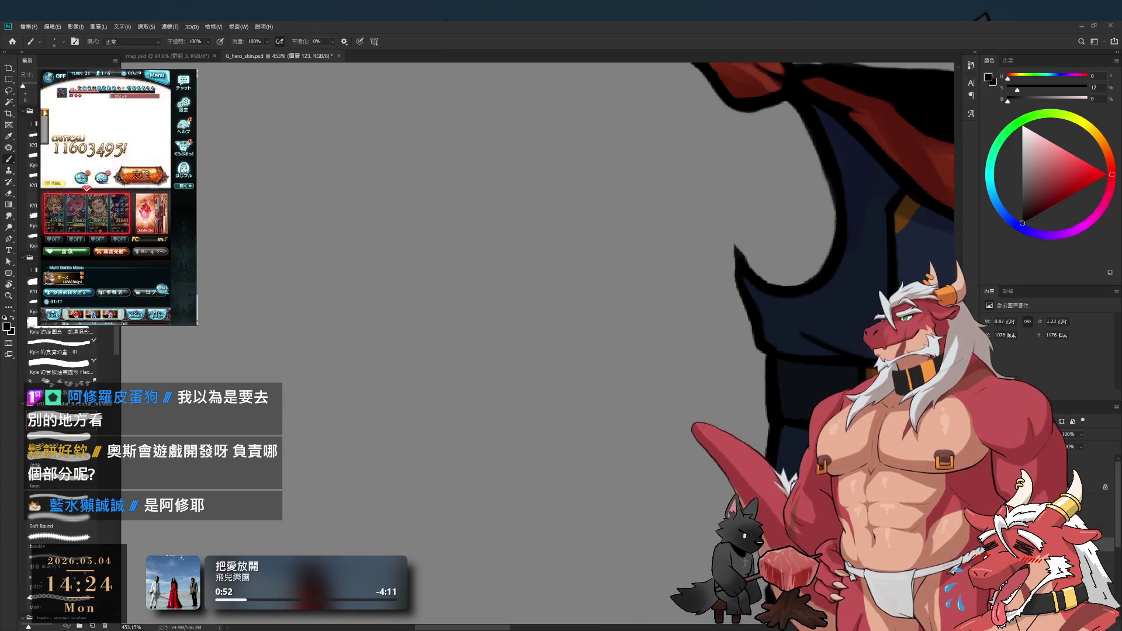
Step: Pan across the vest artwork and zoom out to about 220% so vest, goggles and boots fit
left_click_drag(678, 214, 642, 234)
scroll(642, 234, "down", 5)
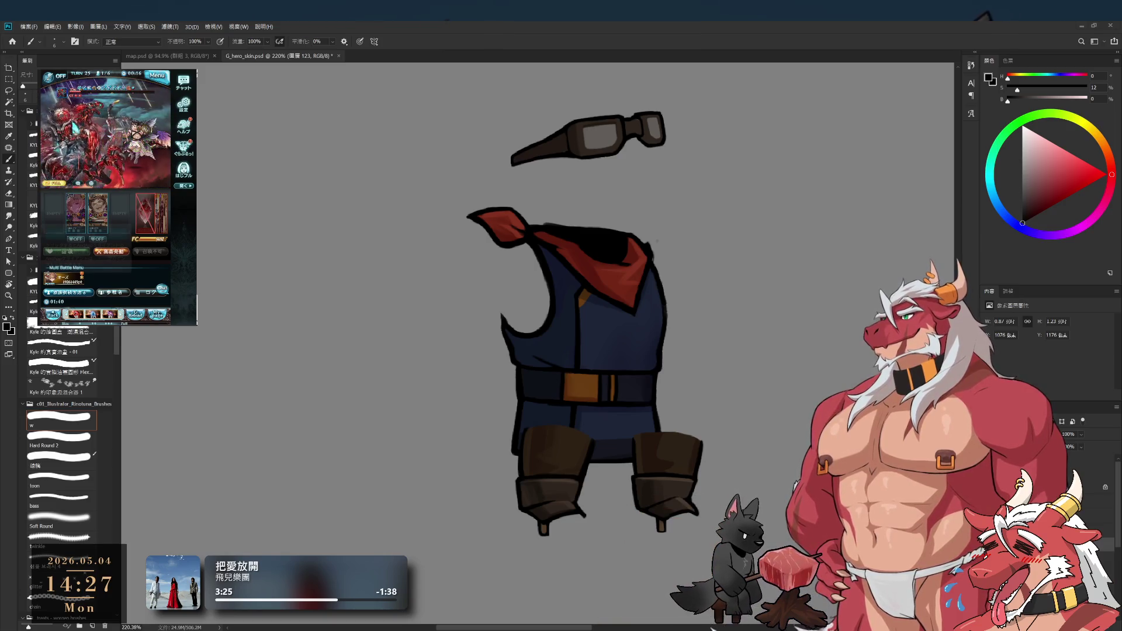
Step: Send a rescue request in the game with a preset comment message
left_click(68, 292)
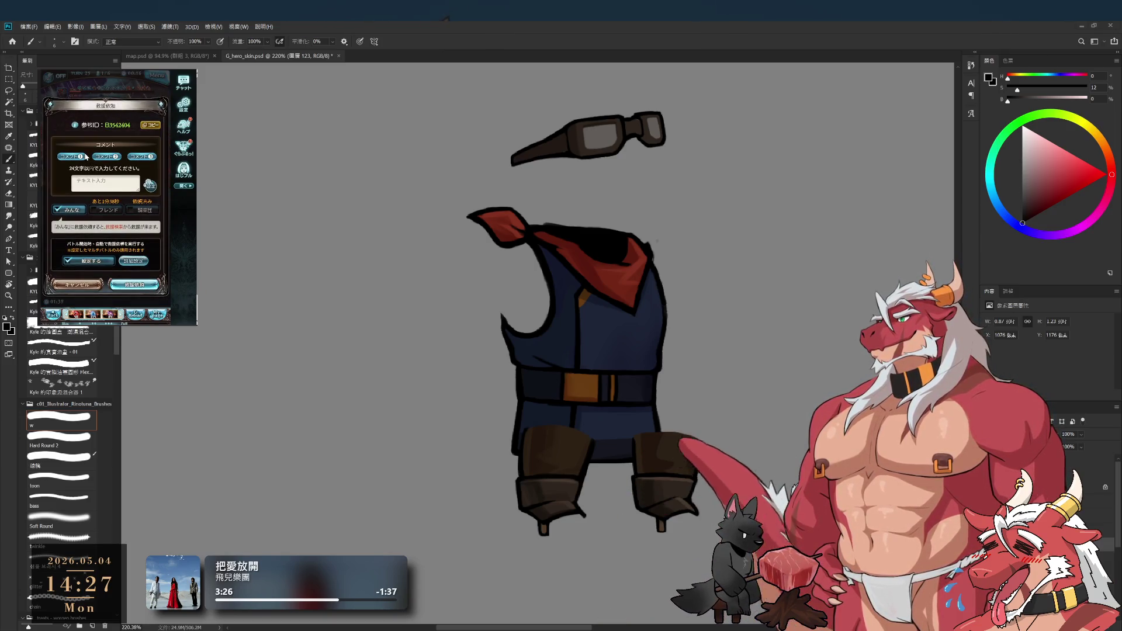
left_click(100, 160)
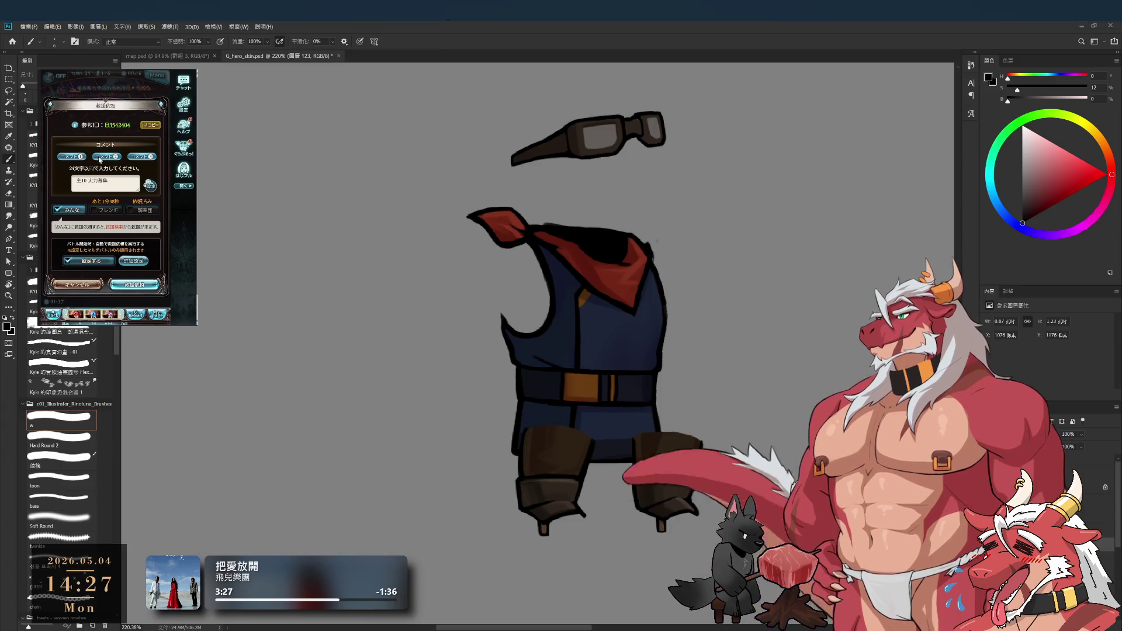
left_click(135, 285)
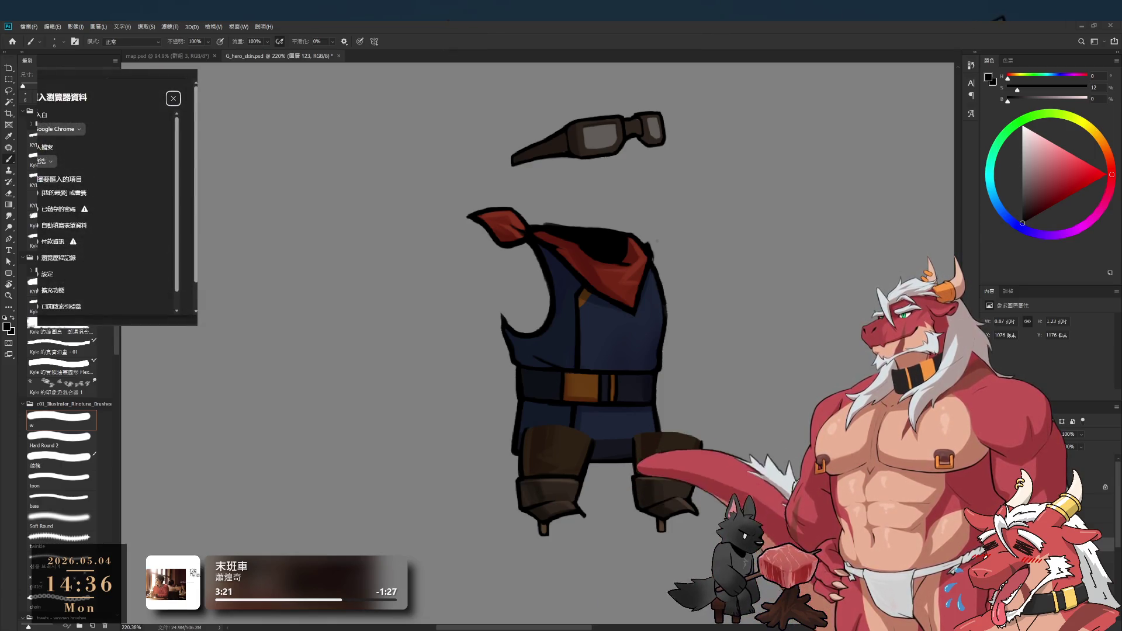
Step: Leave the exploration team list, then open and refresh the game's rescue-request list
left_click(47, 82)
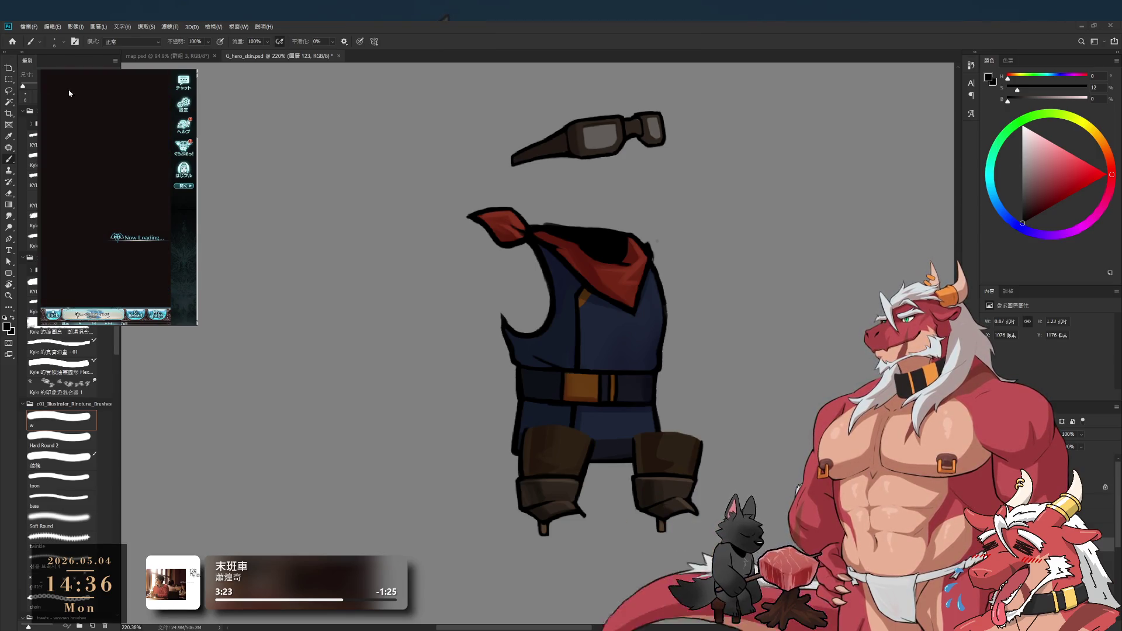
left_click(167, 104)
left_click(159, 150)
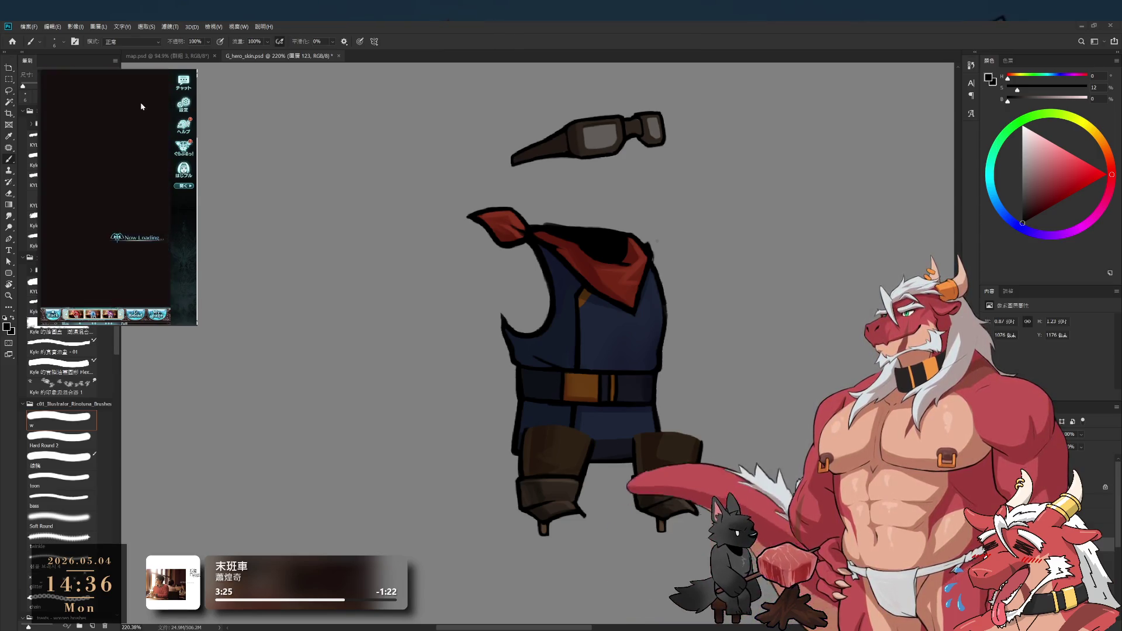
left_click(155, 134)
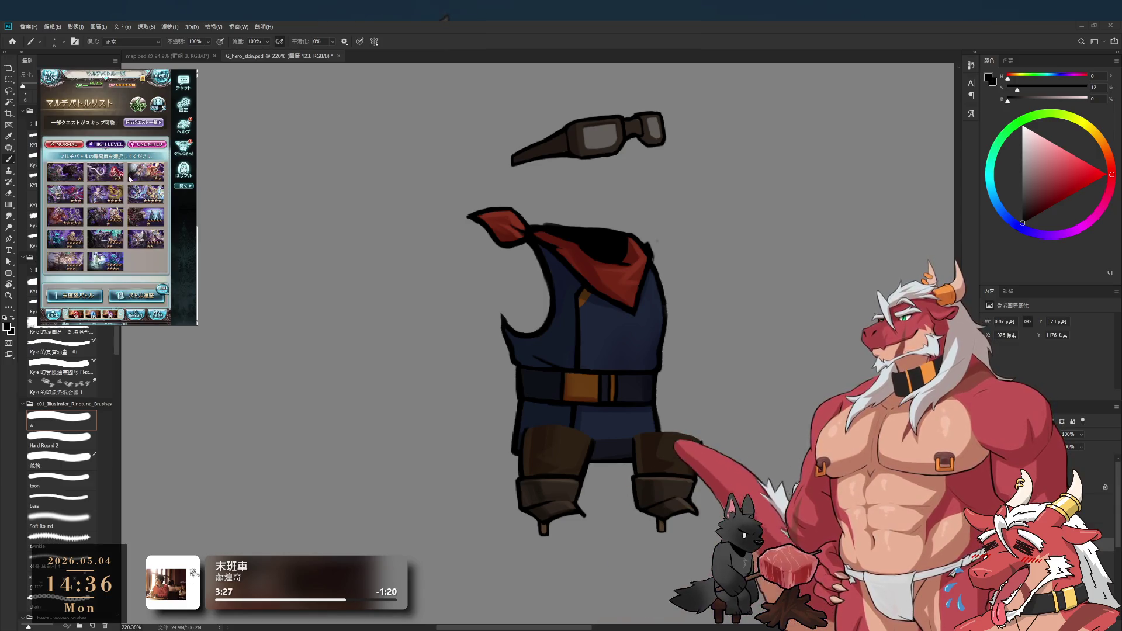
Step: Pick an HL battle and a supporter from the multi-battle list, and continue to party confirmation
left_click(105, 239)
left_click(149, 211)
left_click(139, 291)
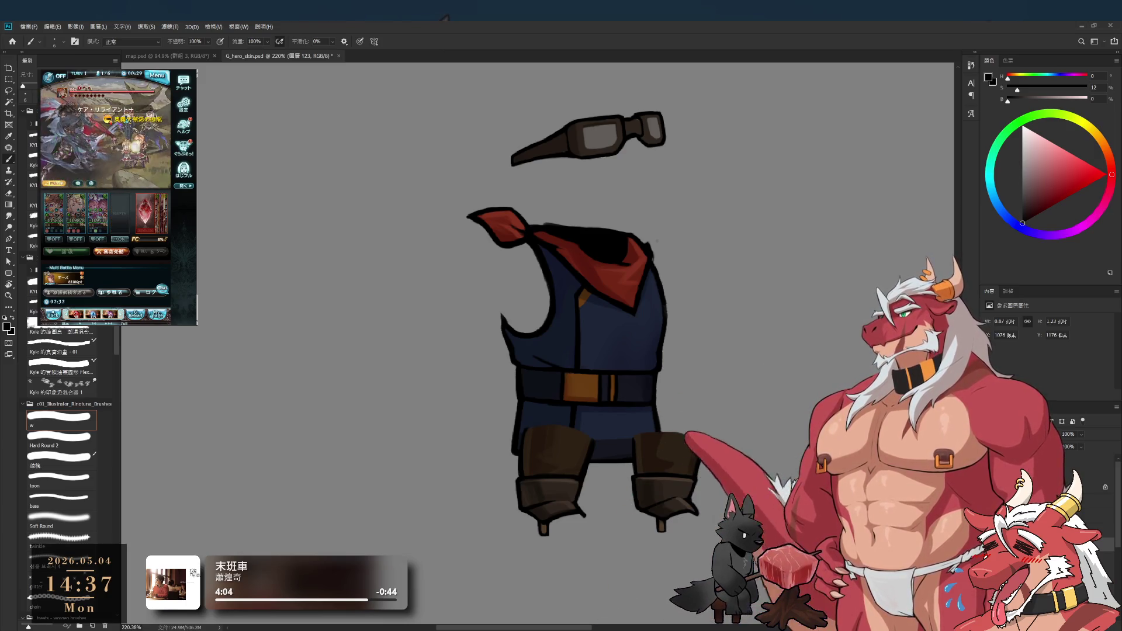
Step: Select the H_Normal layer and make the wolf's head, arms and tail visible again
scroll(680, 377, "down", 3)
scroll(680, 377, "up", 3)
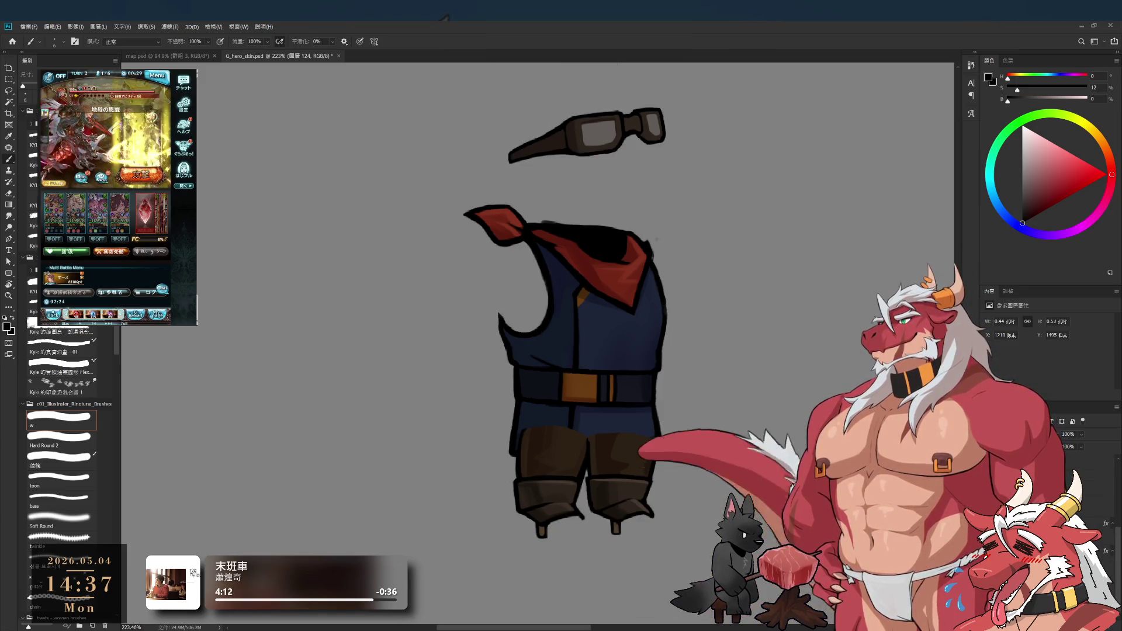
key("alt+bracketright")
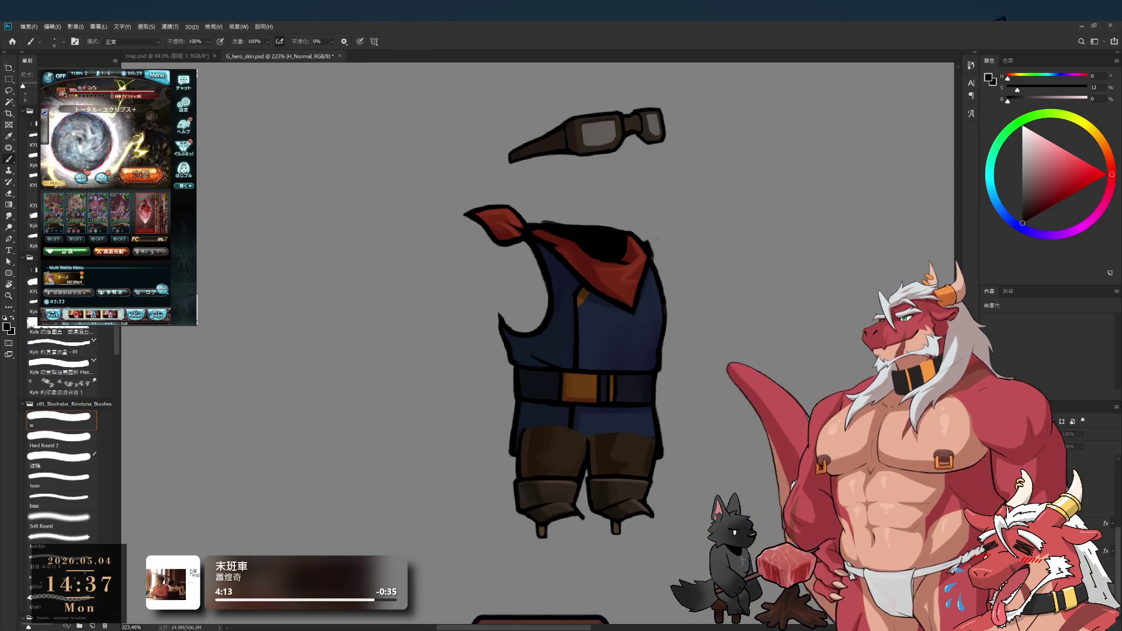
key("ctrl+z")
key("ctrl+z")
key("ctrl+z")
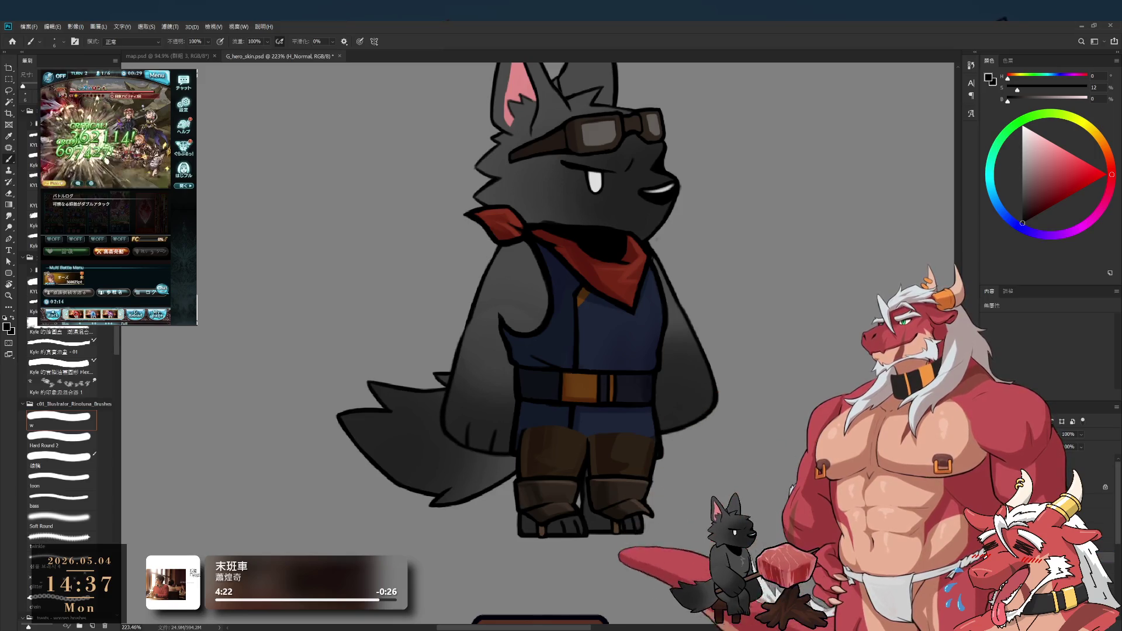
scroll(649, 421, "down", 3)
key("ctrl+z")
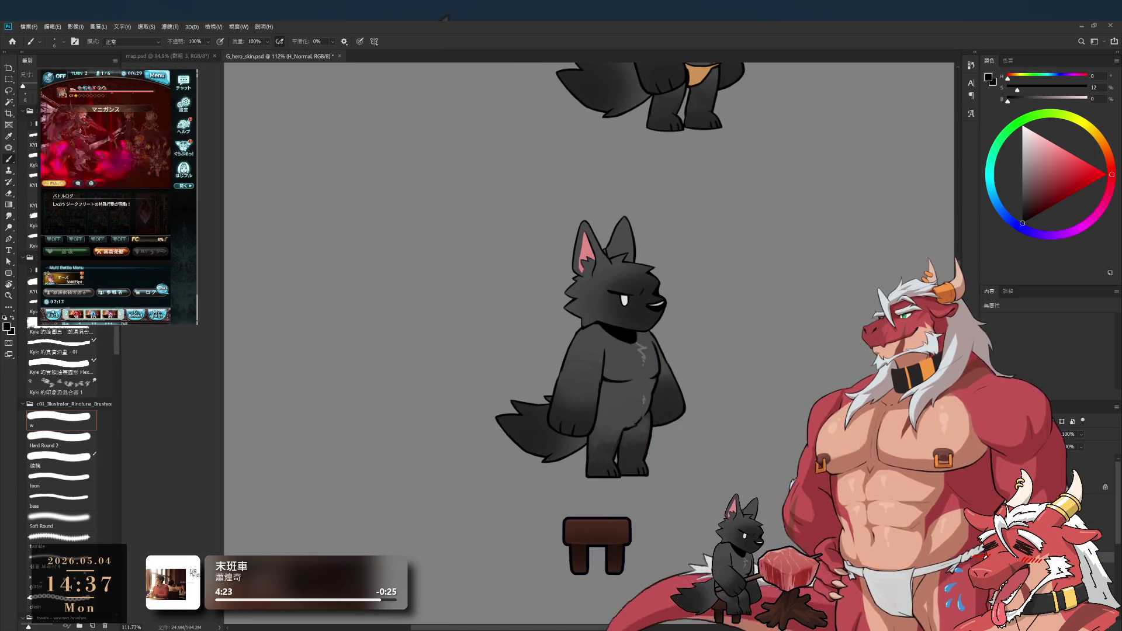
key("ctrl+shift+z")
scroll(656, 311, "up", 3)
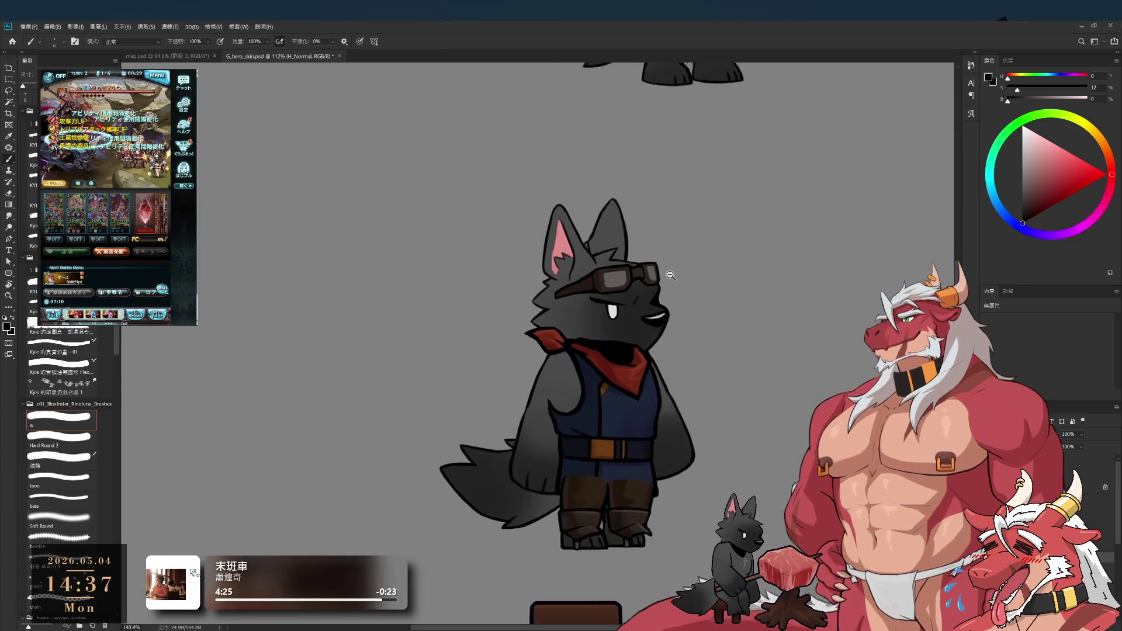
scroll(656, 311, "up", 1)
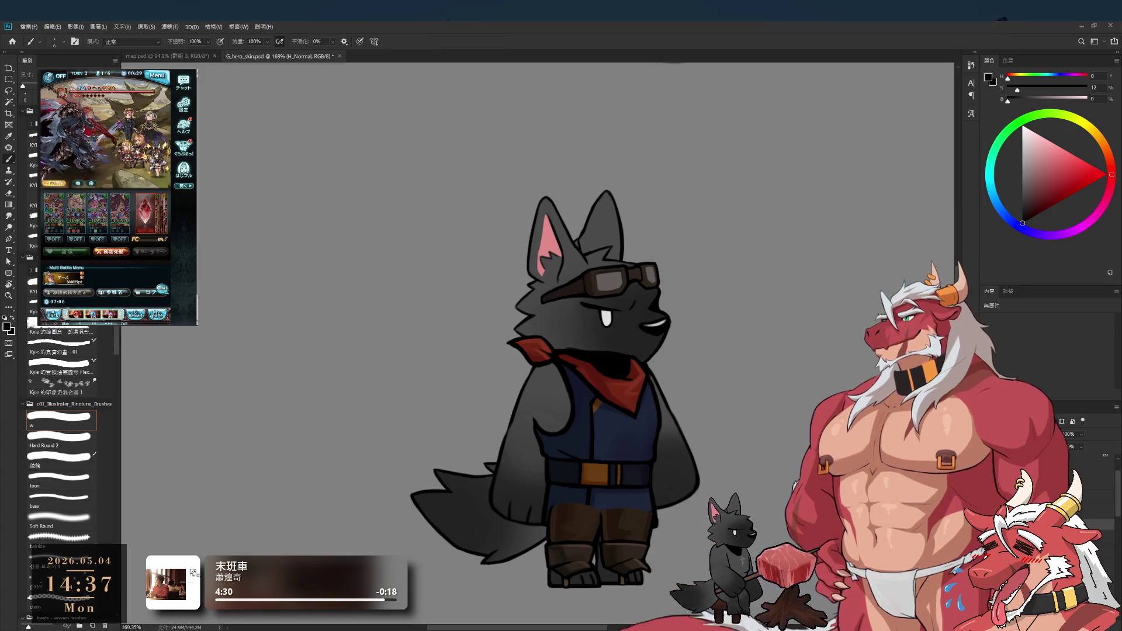
left_click(606, 318, "ctrl")
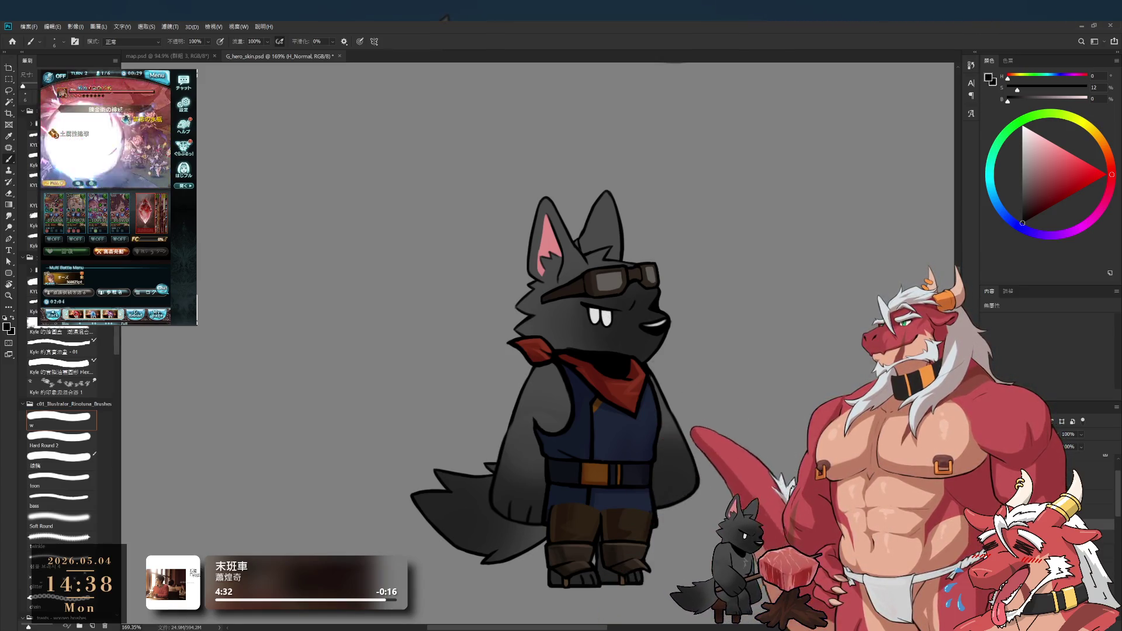
left_click(606, 318, "ctrl")
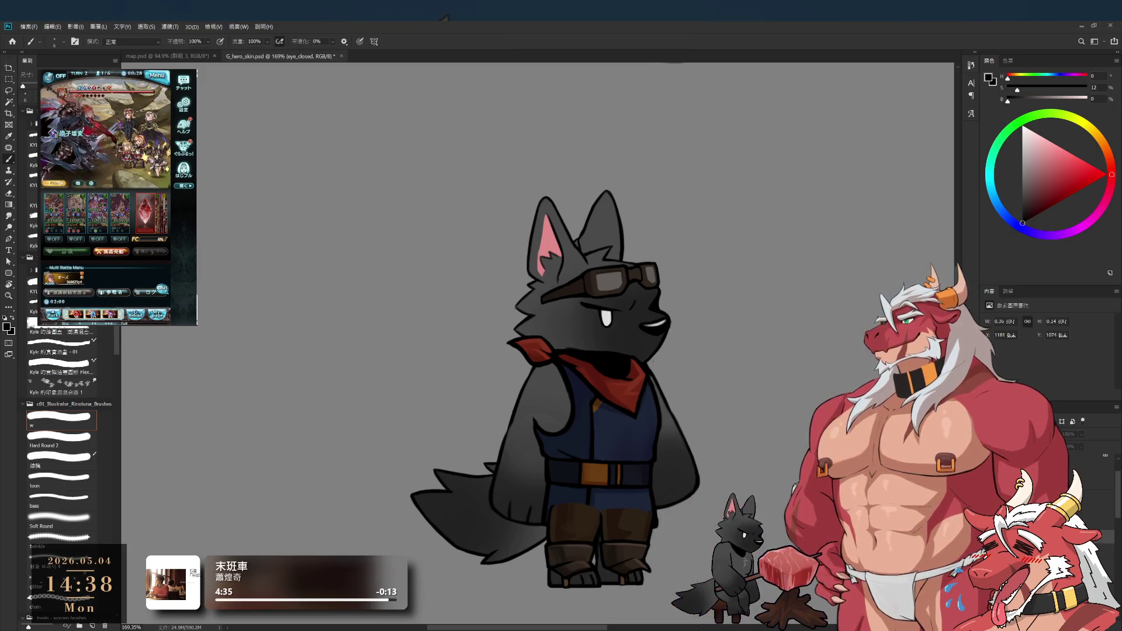
key("alt+bracketleft")
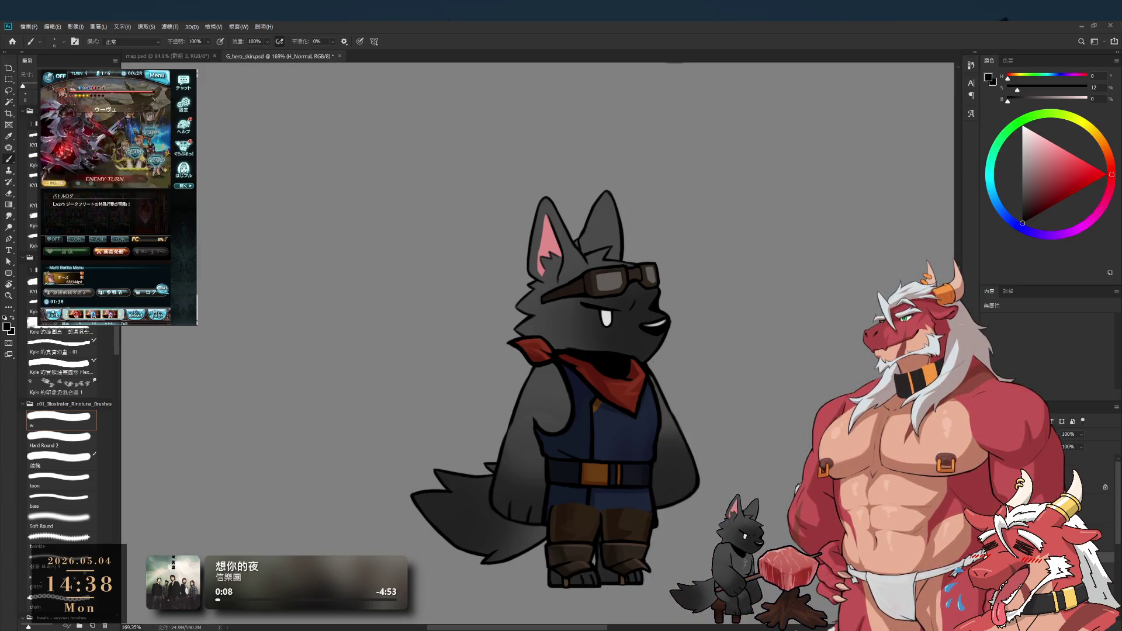
scroll(548, 319, "up", 5)
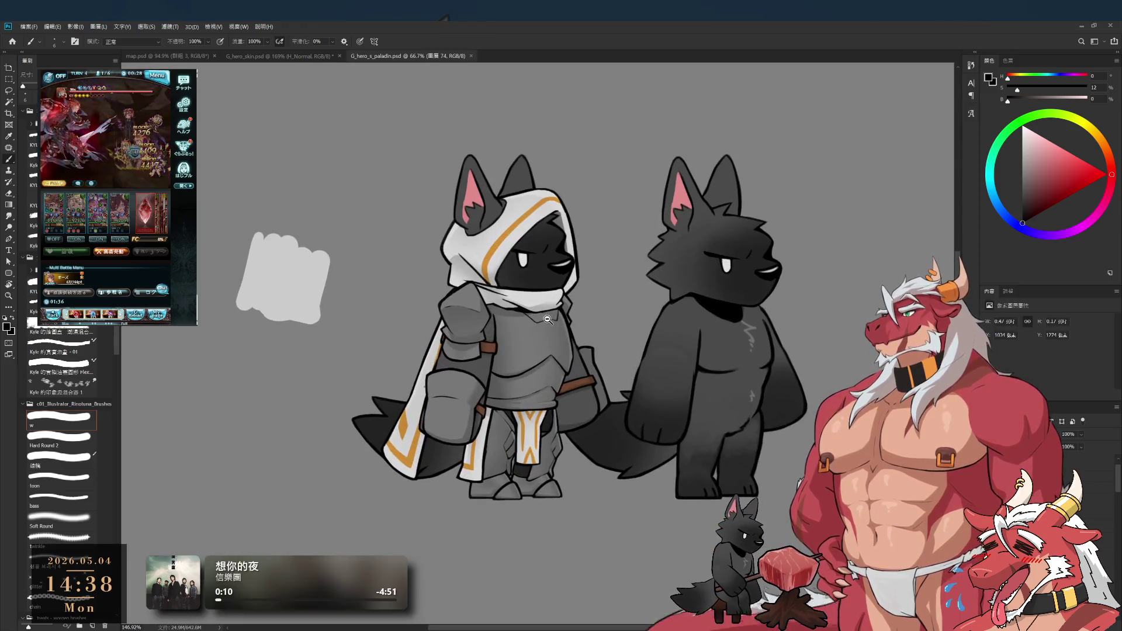
scroll(585, 333, "up", 1)
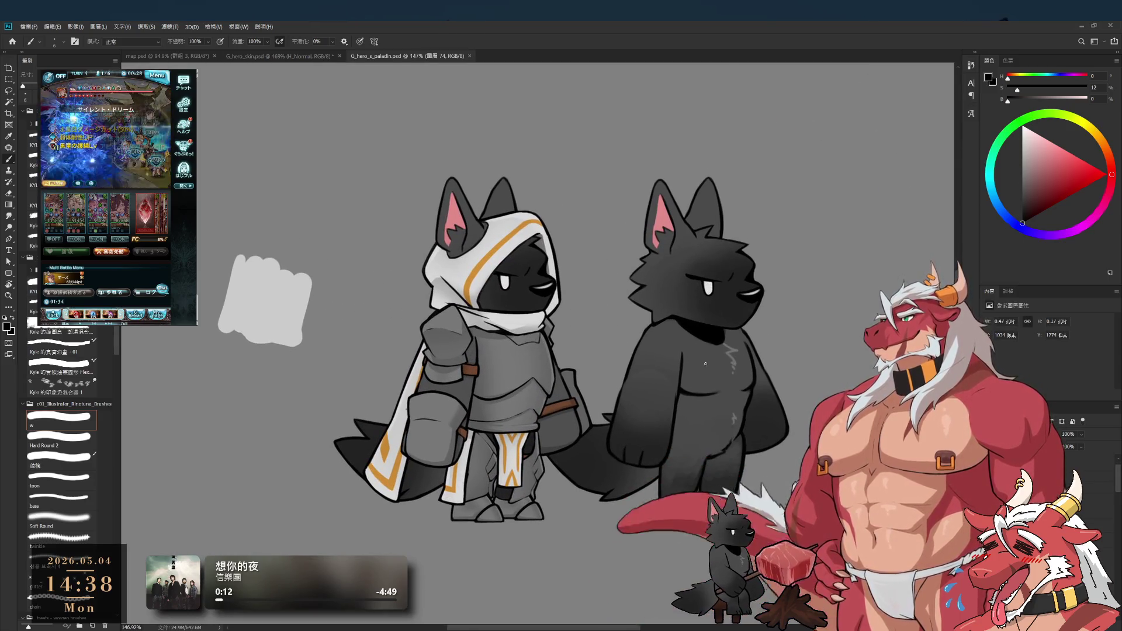
scroll(420, 317, "down", 3)
scroll(420, 317, "up", 2)
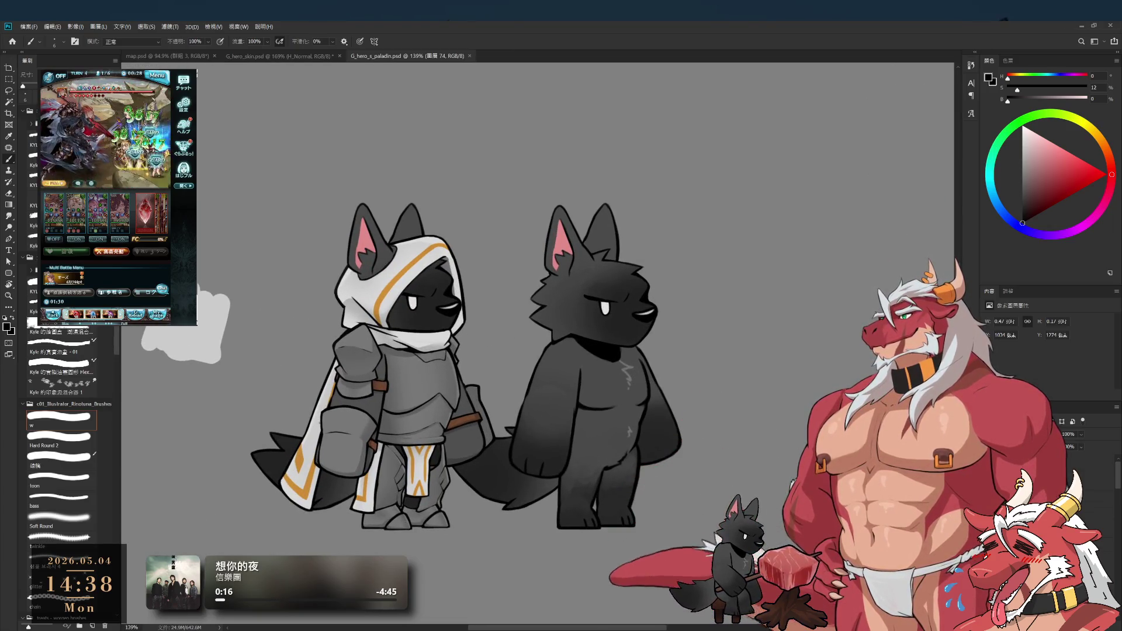
left_click(614, 465, "ctrl")
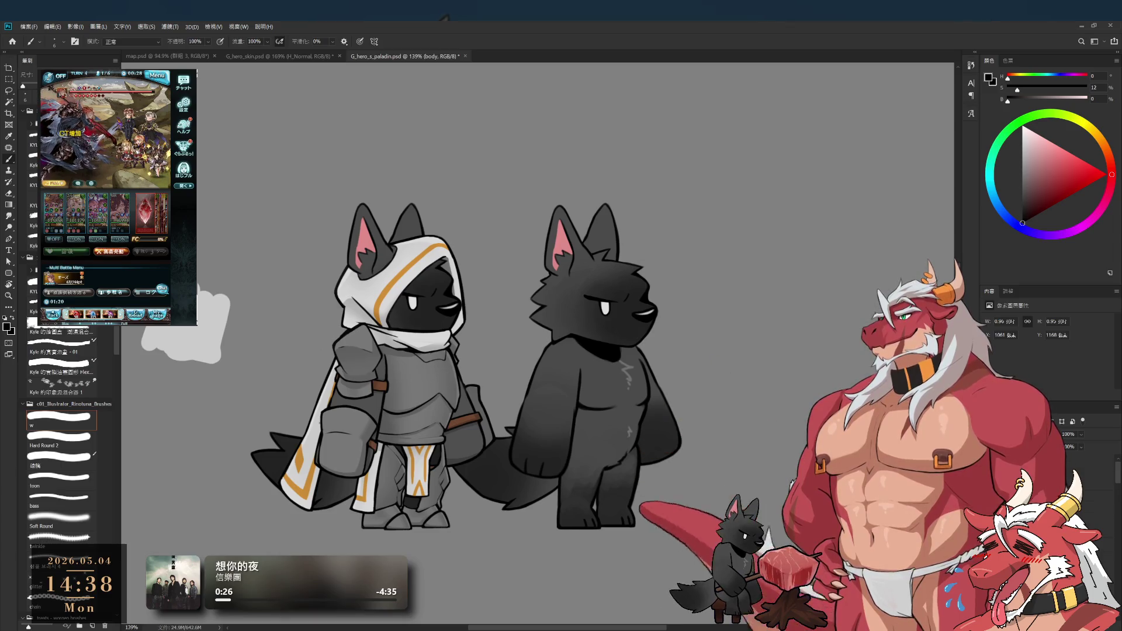
key("alt+bracketleft")
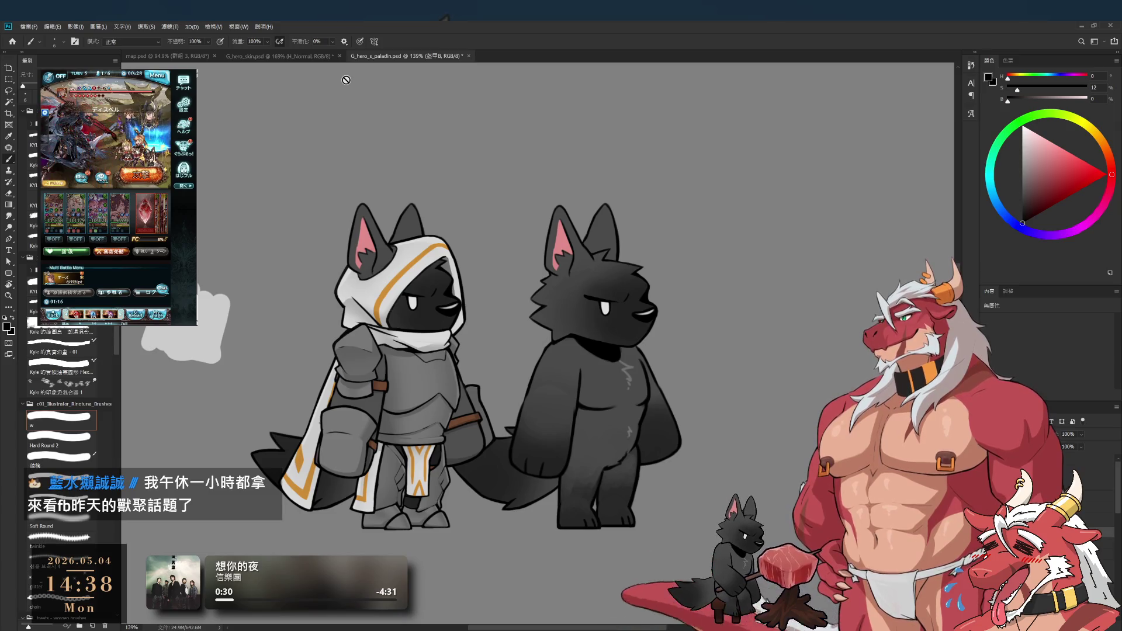
left_click(299, 57)
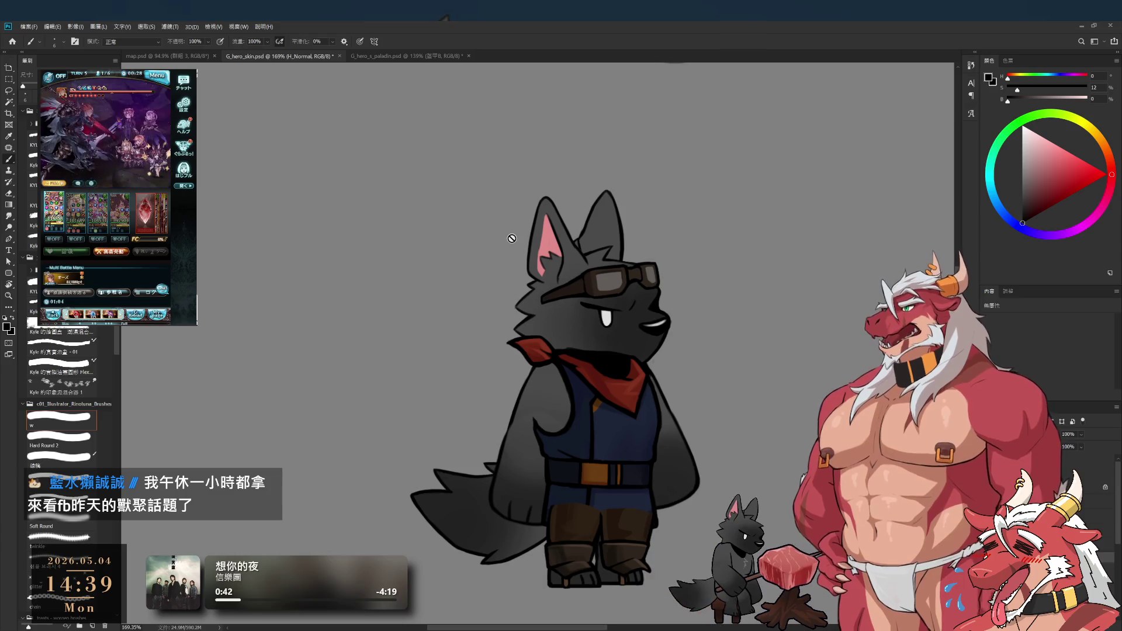
Step: Move the clothed wolf up slightly on the canvas and select the 蓋印B merged layer
mouse_move(619, 472)
left_mouse_down()
mouse_move(624, 434)
mouse_move(626, 445)
left_mouse_up()
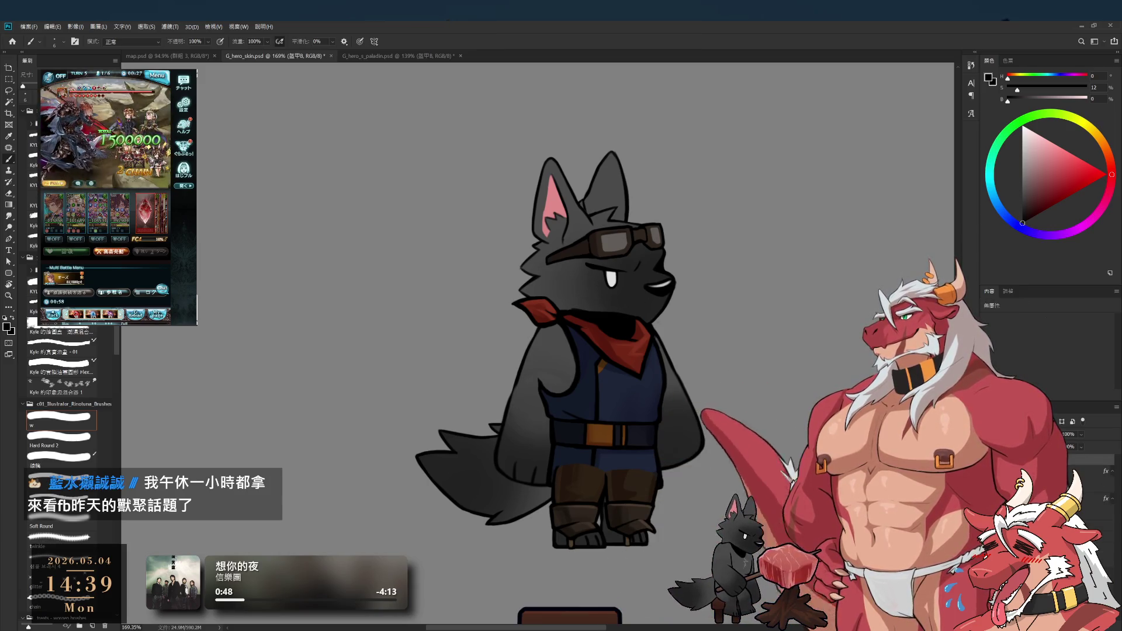
left_click(1087, 460)
scroll(699, 379, "down", 2)
scroll(700, 378, "up", 2)
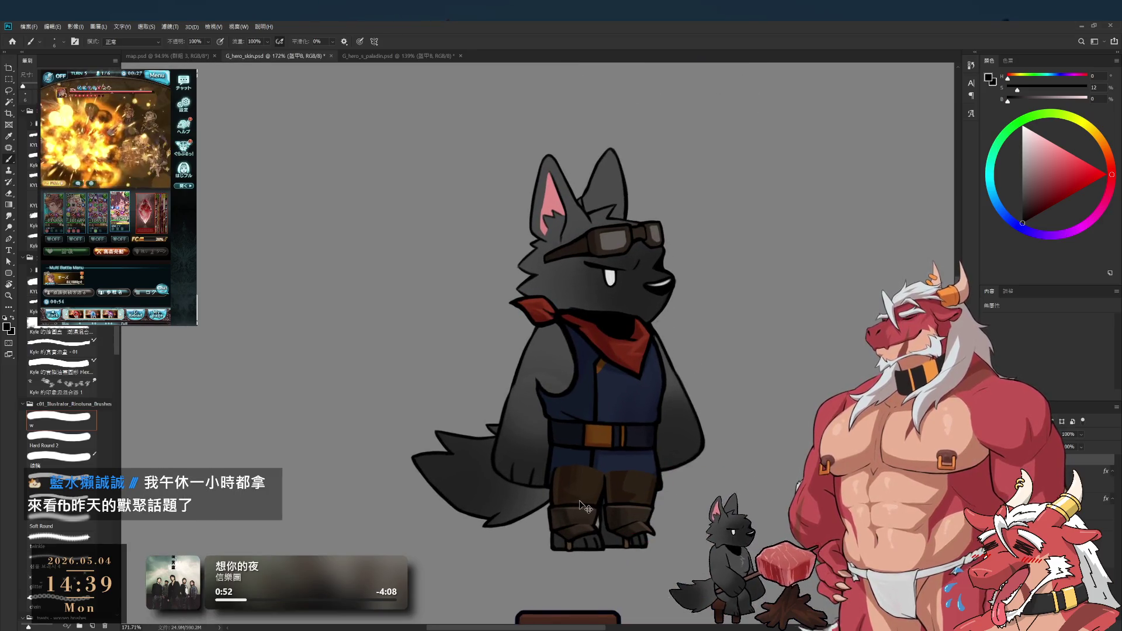
Step: Select the layer of the piece near the boots and drag it into a better position
left_click(1088, 487)
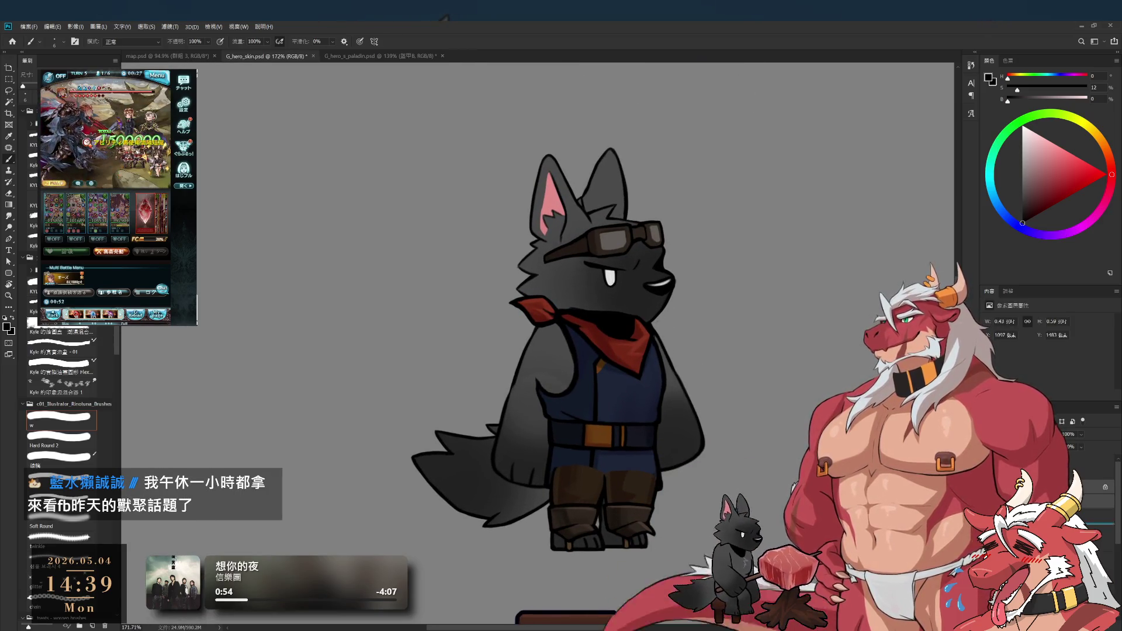
scroll(767, 429, "down", 3)
scroll(767, 429, "up", 5)
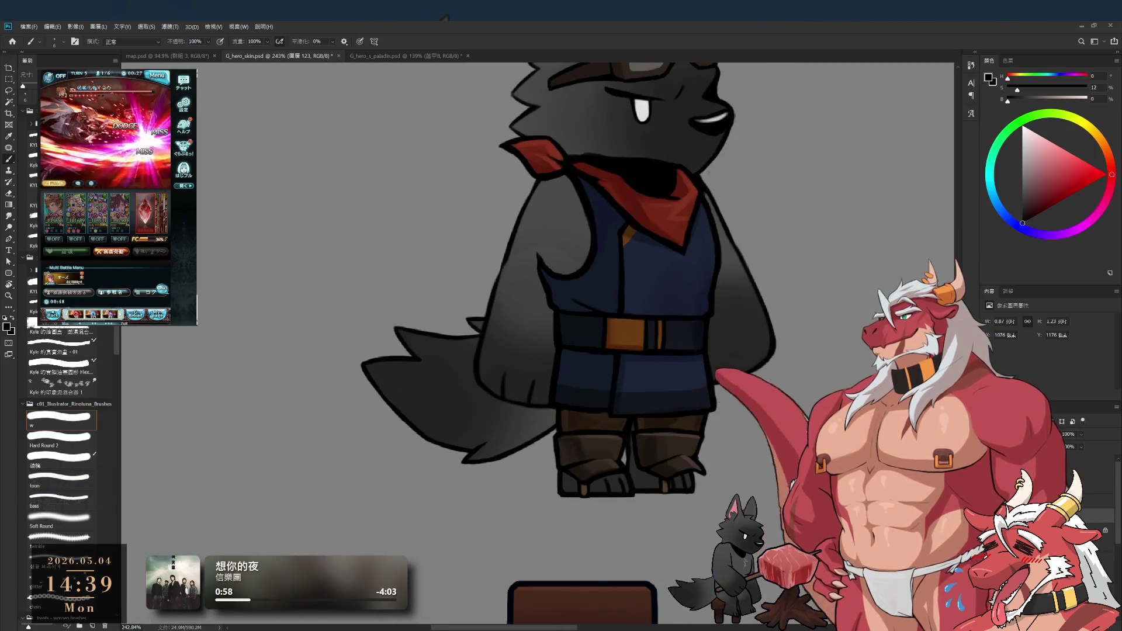
mouse_move(503, 431)
left_mouse_down()
mouse_move(662, 448)
mouse_move(672, 410)
mouse_move(681, 485)
mouse_move(687, 427)
left_mouse_up()
scroll(662, 448, "down", 3)
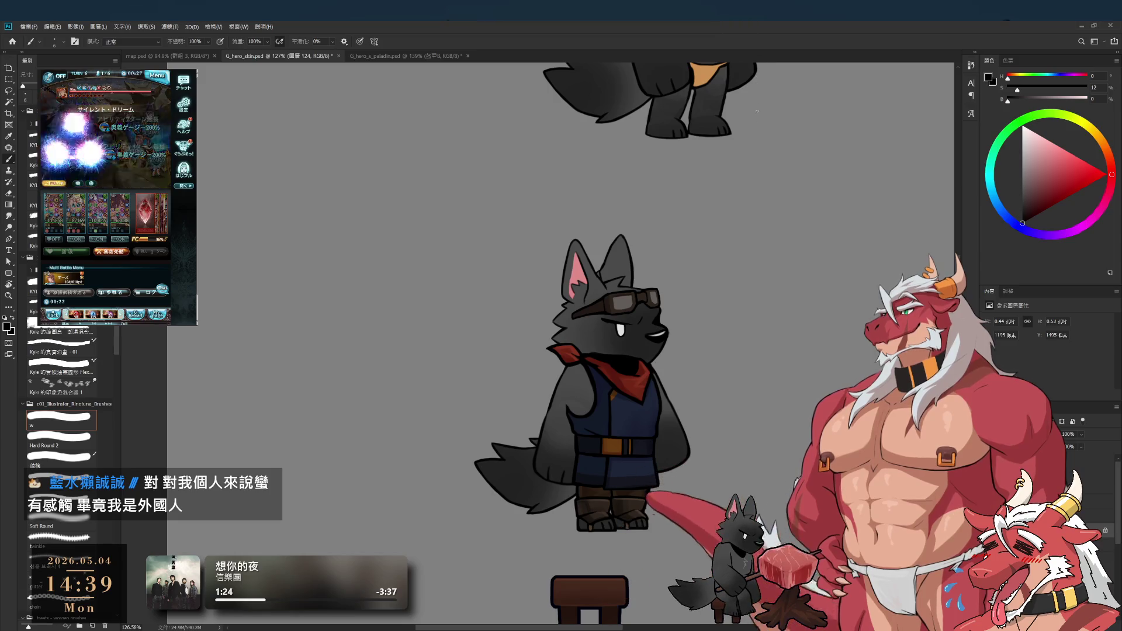
scroll(635, 484, "up", 4)
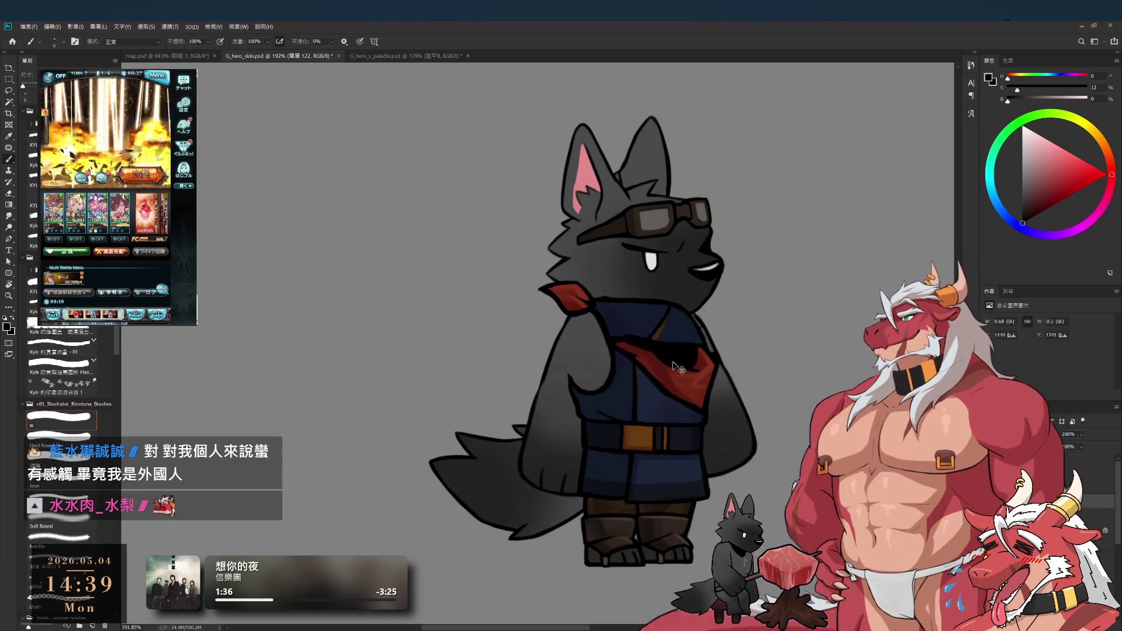
Step: Shift the scarf piece on the neck, then move the scarf's front flap off to the right
left_click(638, 392, "ctrl")
left_click_drag(638, 392, 671, 345)
left_click(571, 315, "ctrl")
scroll(626, 298, "up", 5)
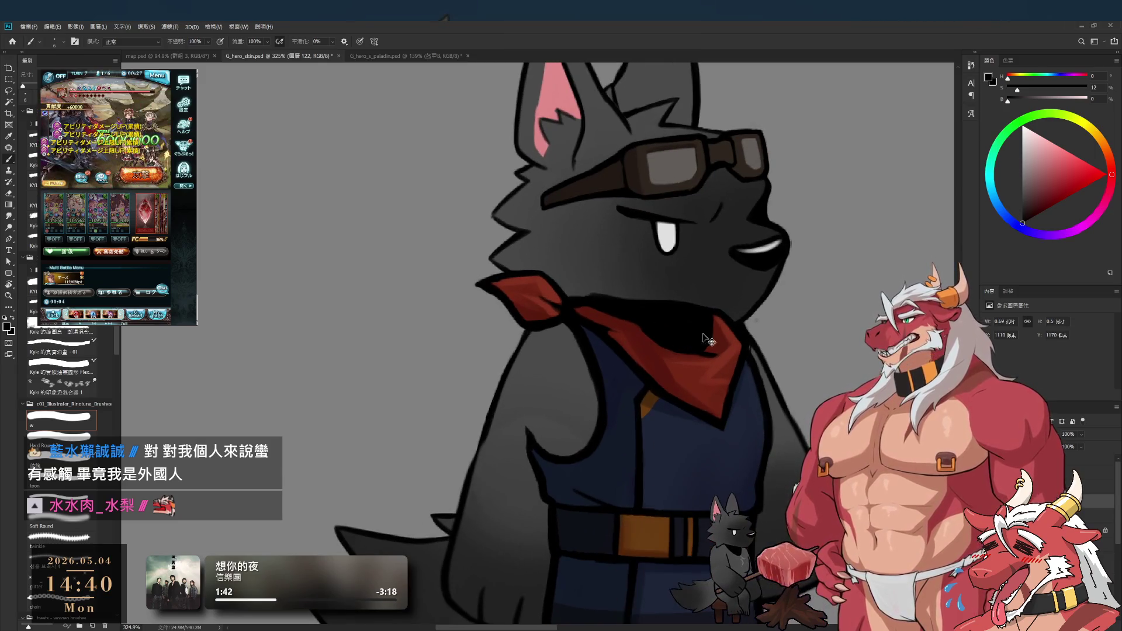
scroll(526, 368, "down", 3)
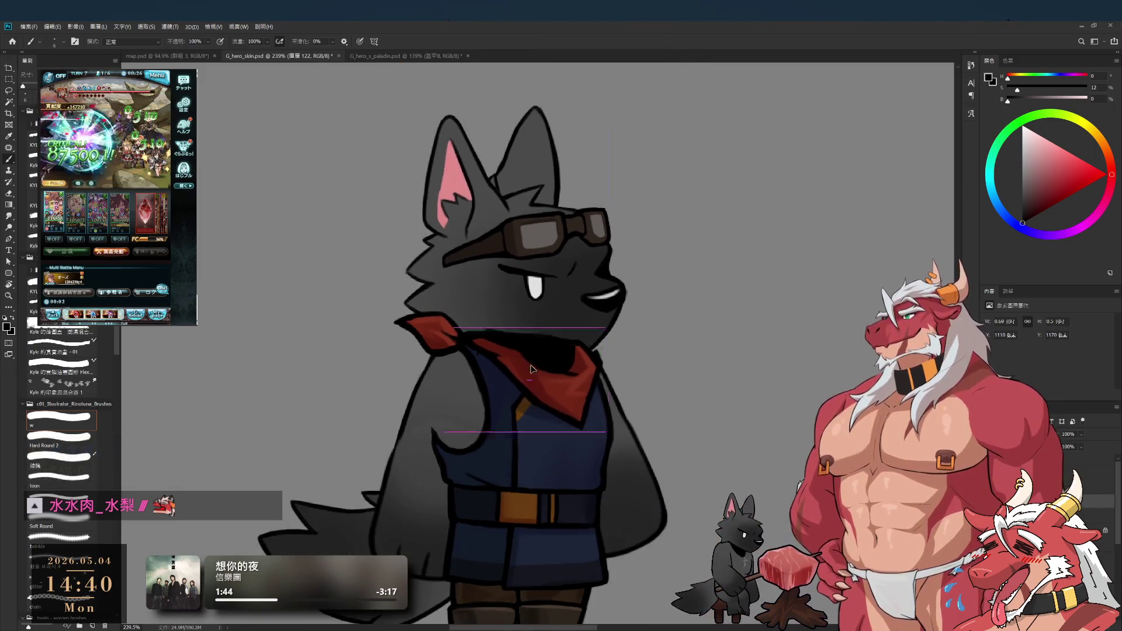
left_click_drag(529, 370, 725, 363)
scroll(729, 364, "up", 2)
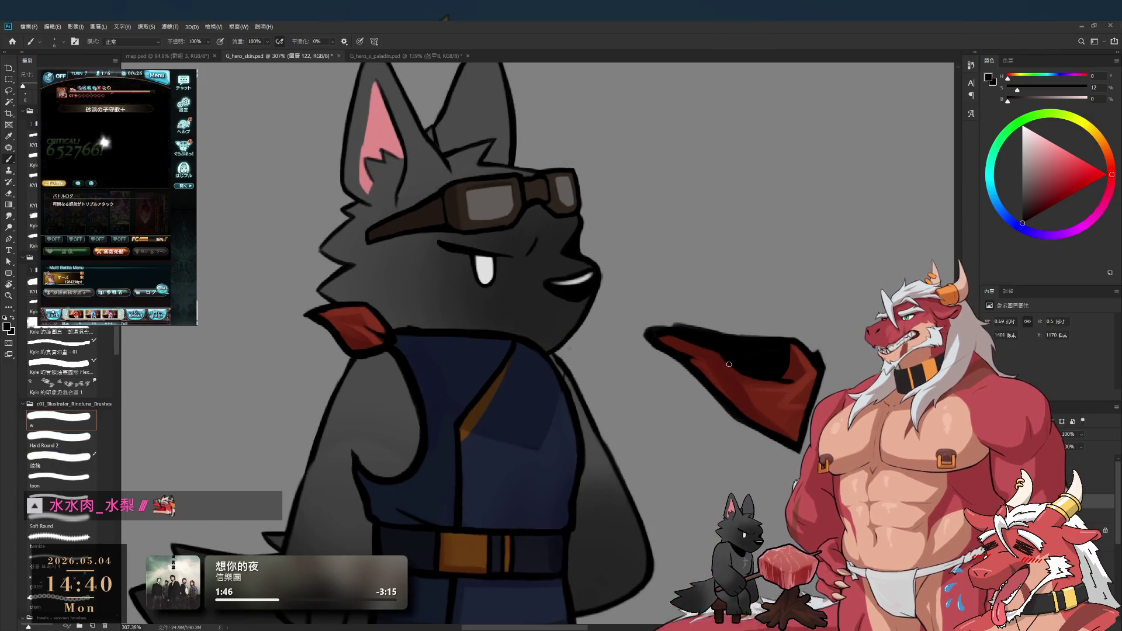
Step: Tilt the canvas view and repaint and erase the scarf flap into a new shape
key("r")
left_click_drag(729, 364, 684, 431)
key("b")
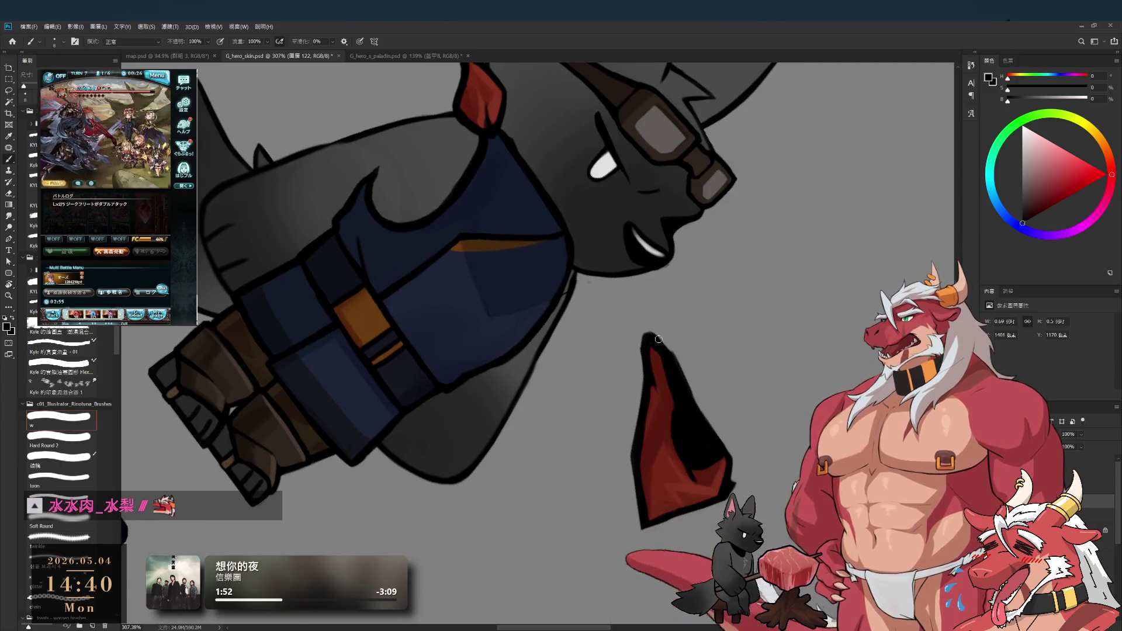
key("e")
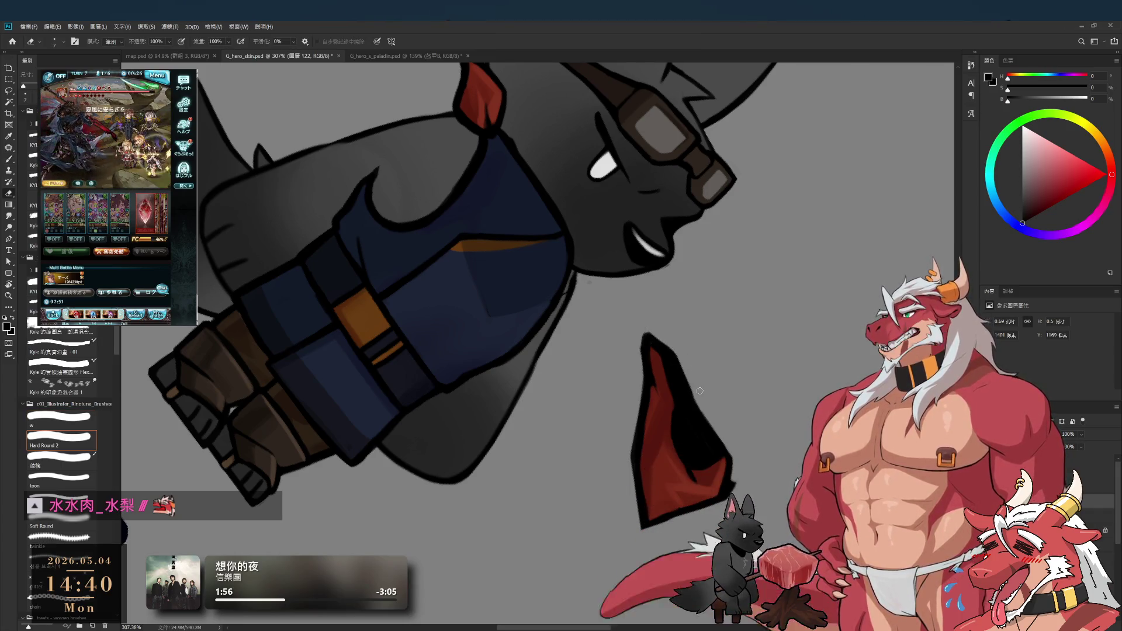
key("b")
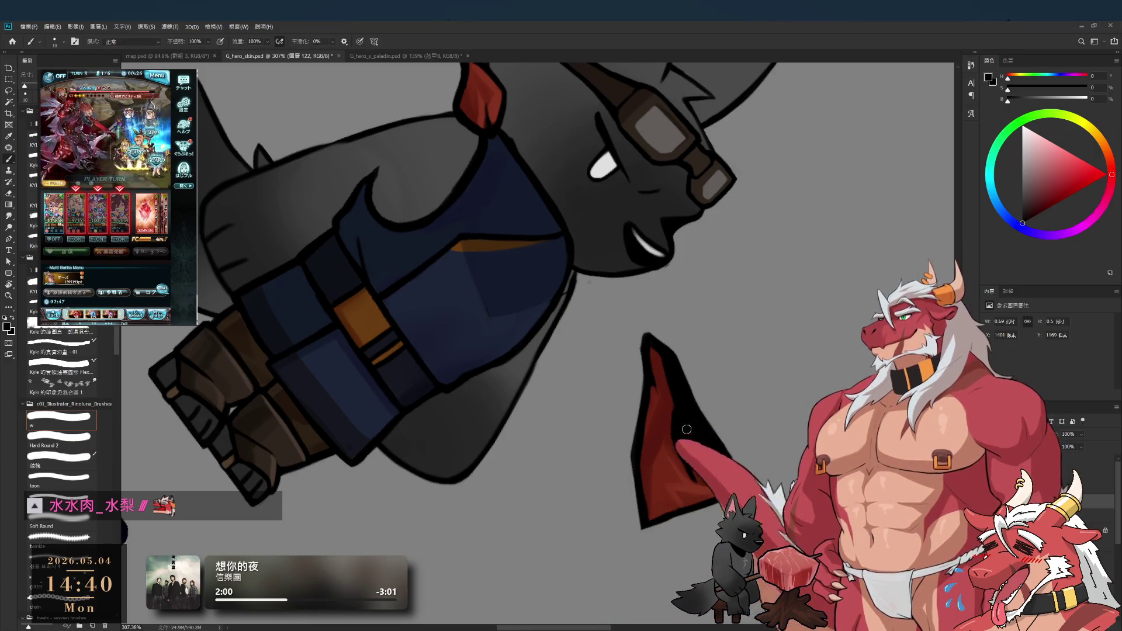
left_click_drag(682, 437, 672, 403)
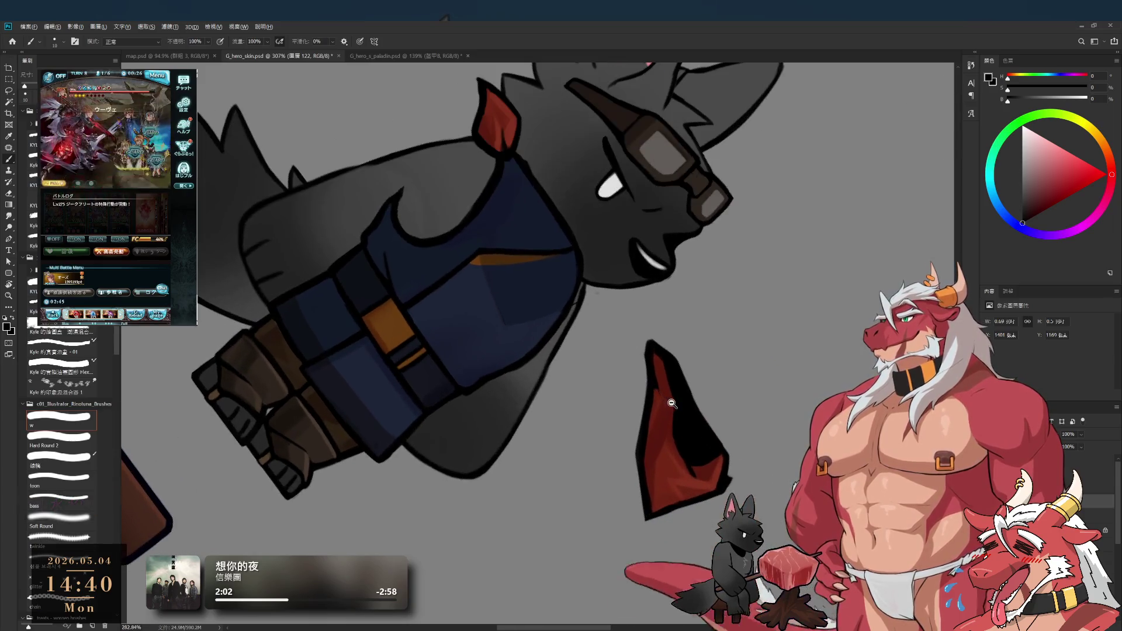
key("e")
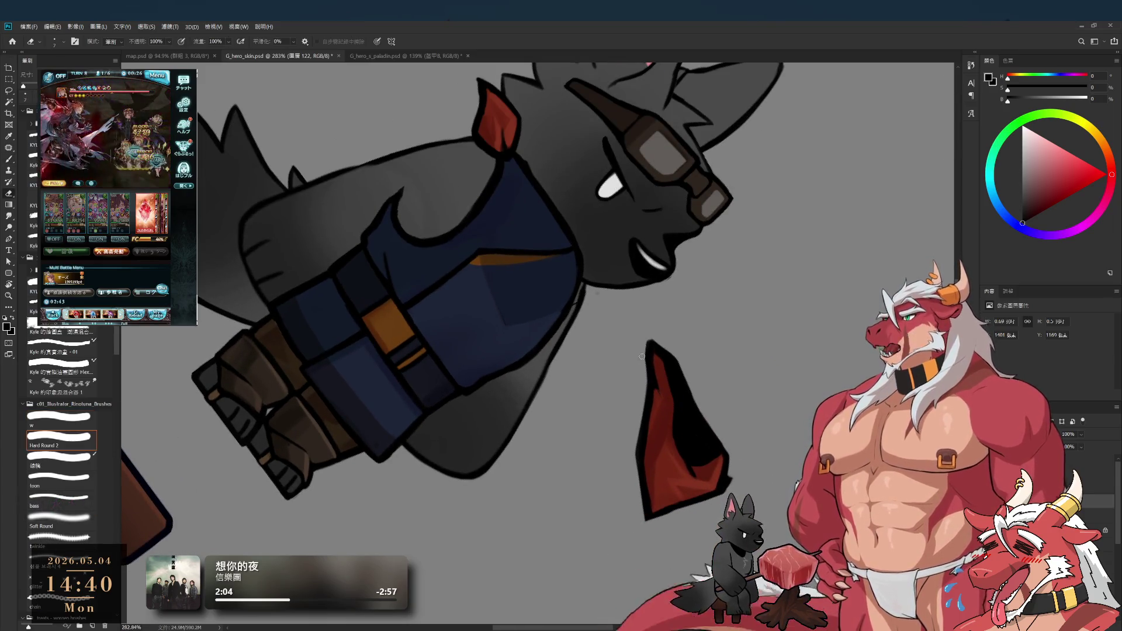
key("b")
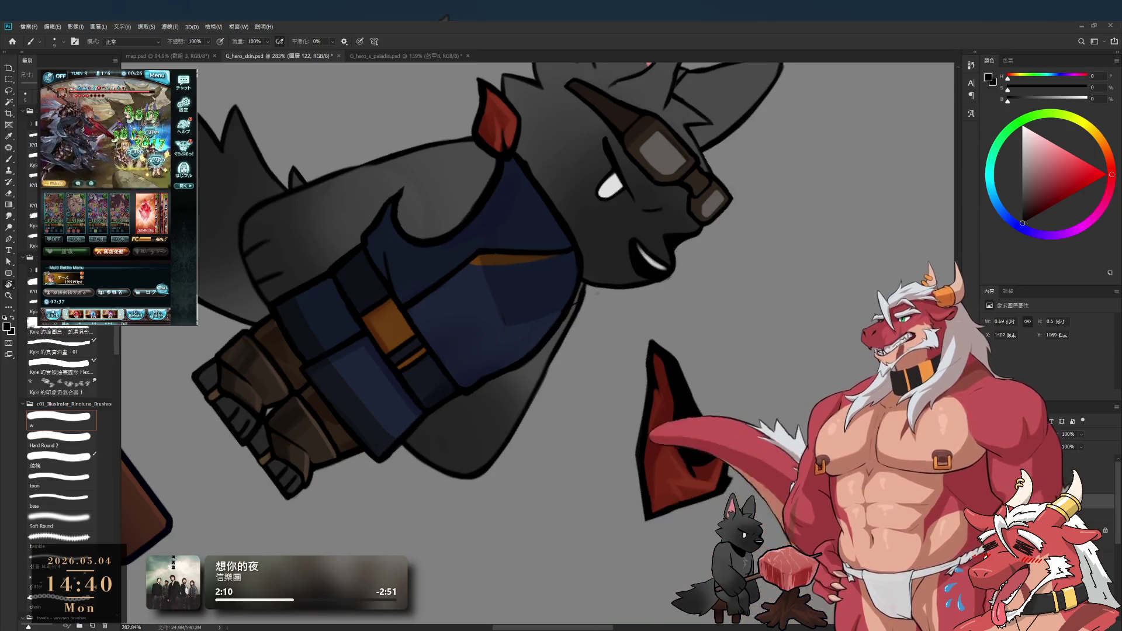
Step: Reset the canvas rotation upright and move the red scarf flap back onto the neck
key("r")
key("Escape")
scroll(695, 303, "down", 3)
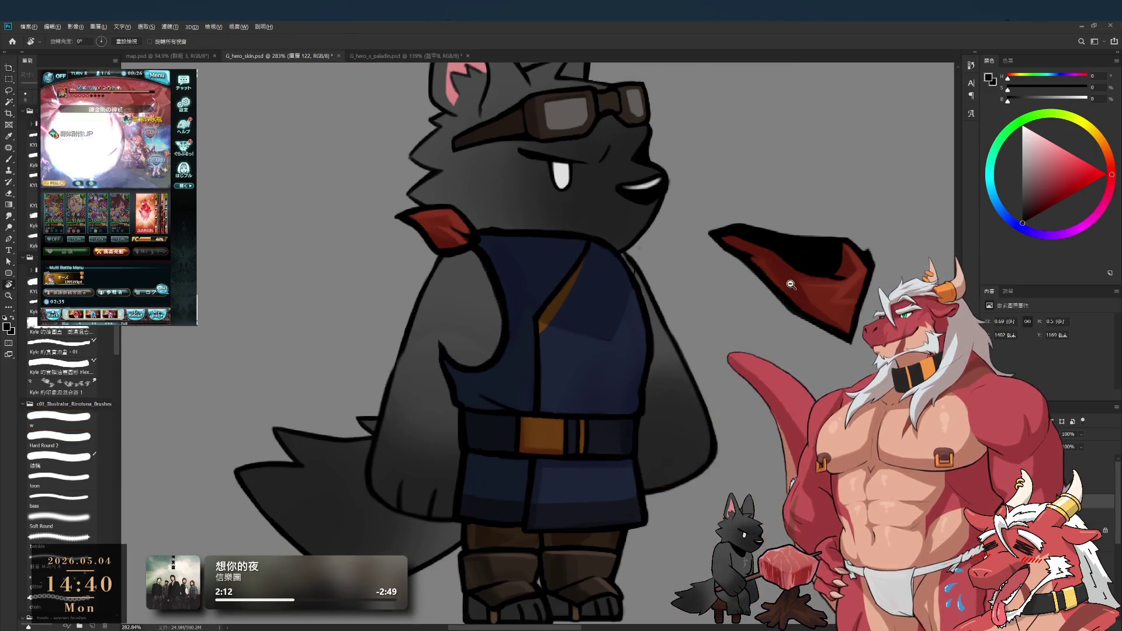
scroll(764, 274, "up", 4)
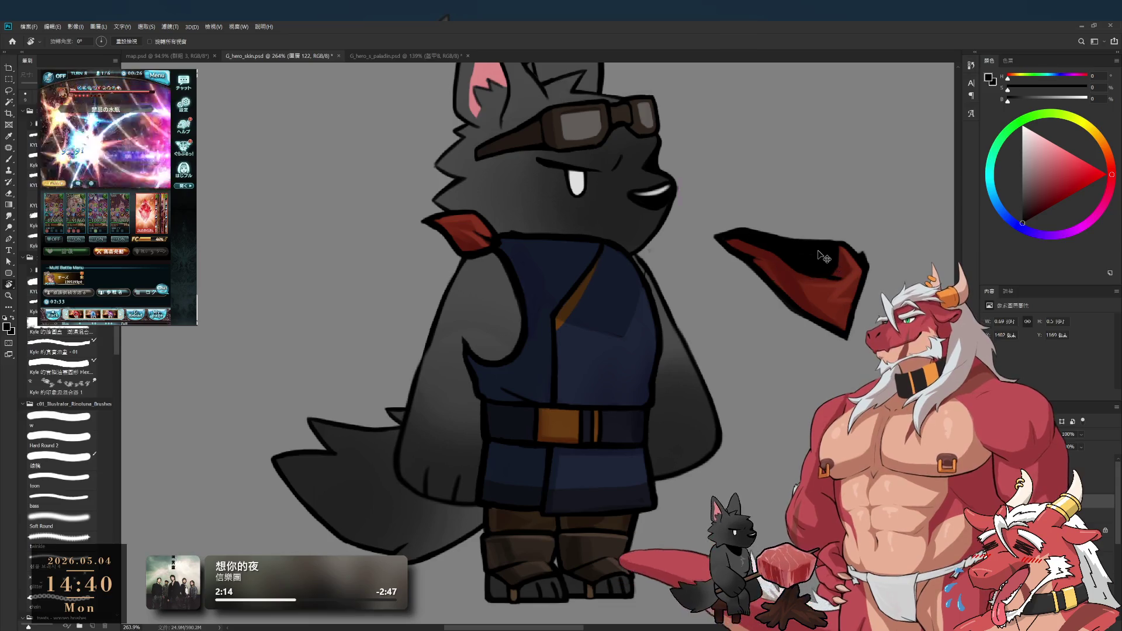
left_click_drag(833, 263, 599, 261)
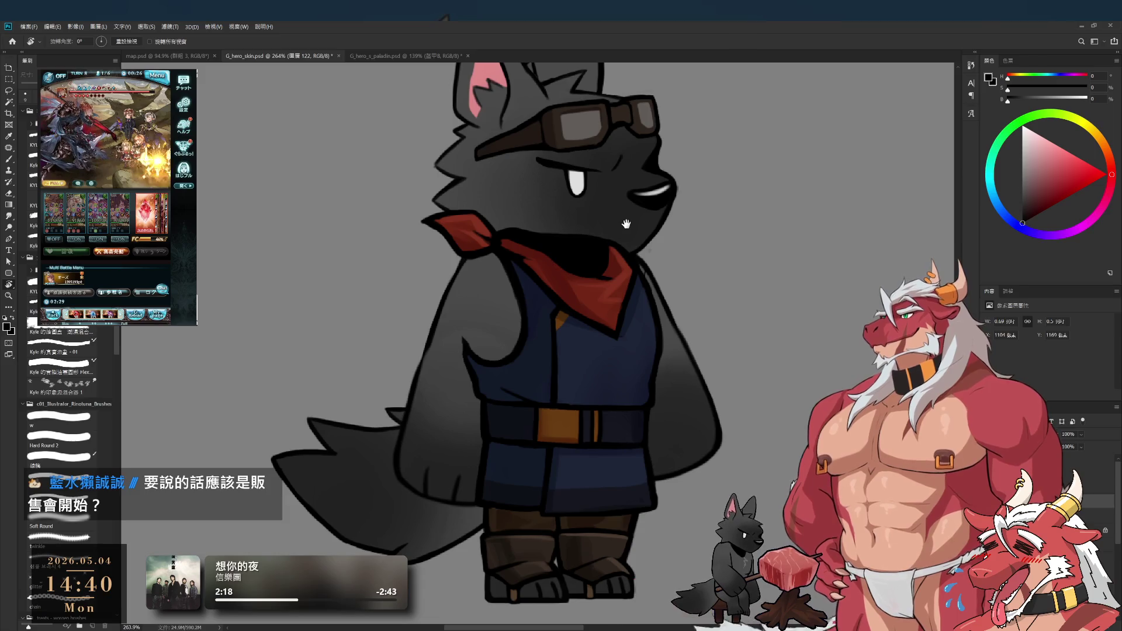
scroll(624, 228, "down", 4)
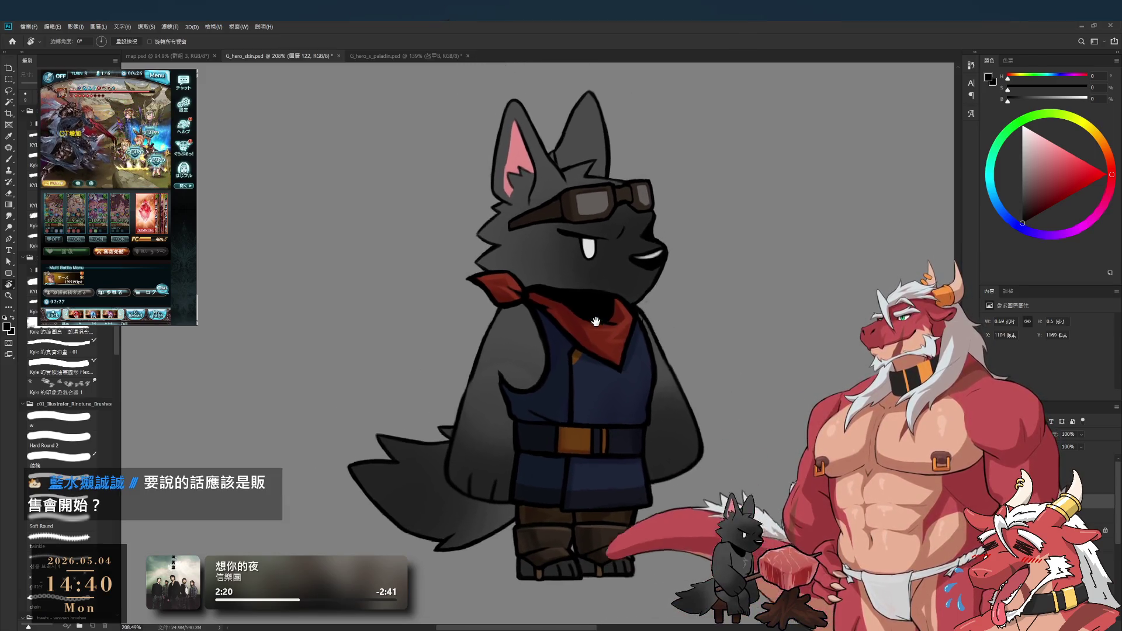
scroll(586, 314, "up", 1)
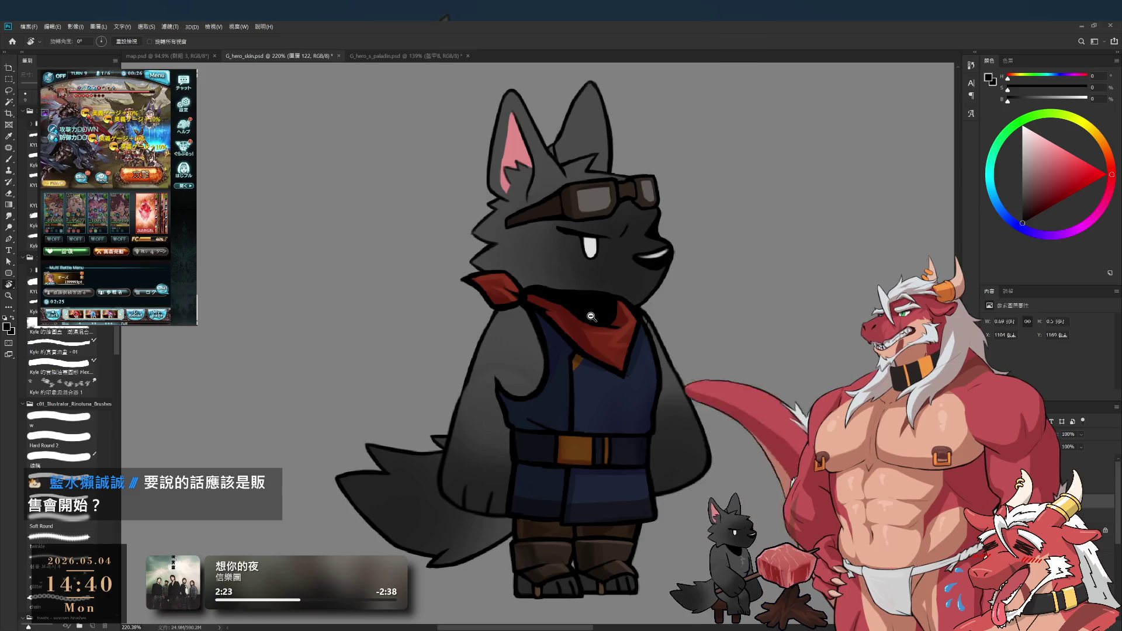
scroll(591, 316, "down", 1)
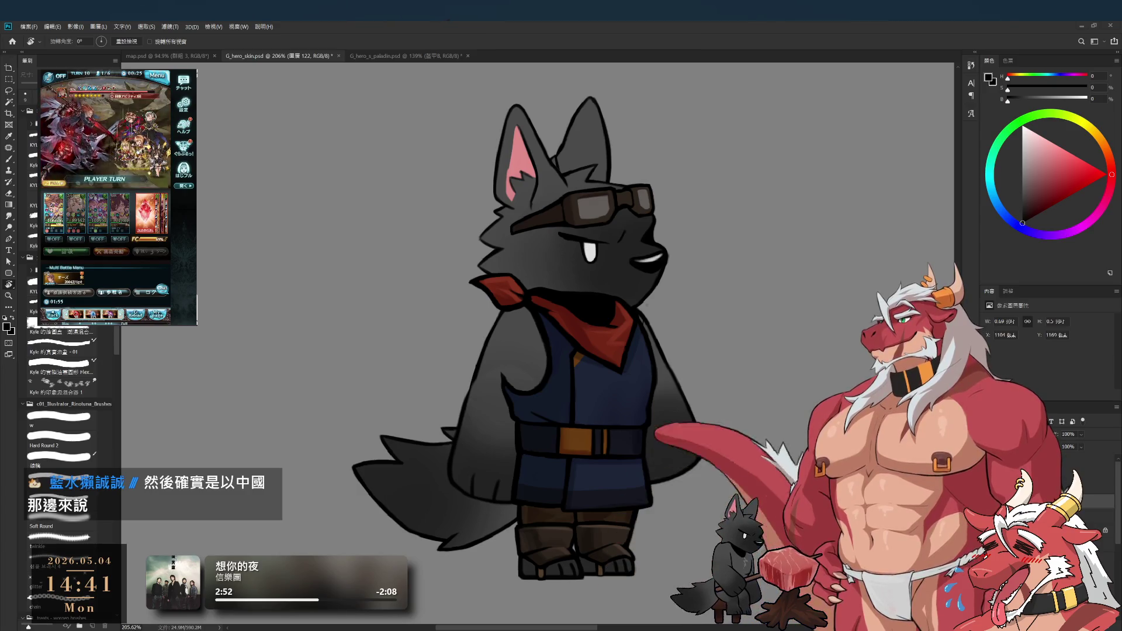
left_click_drag(647, 304, 697, 307)
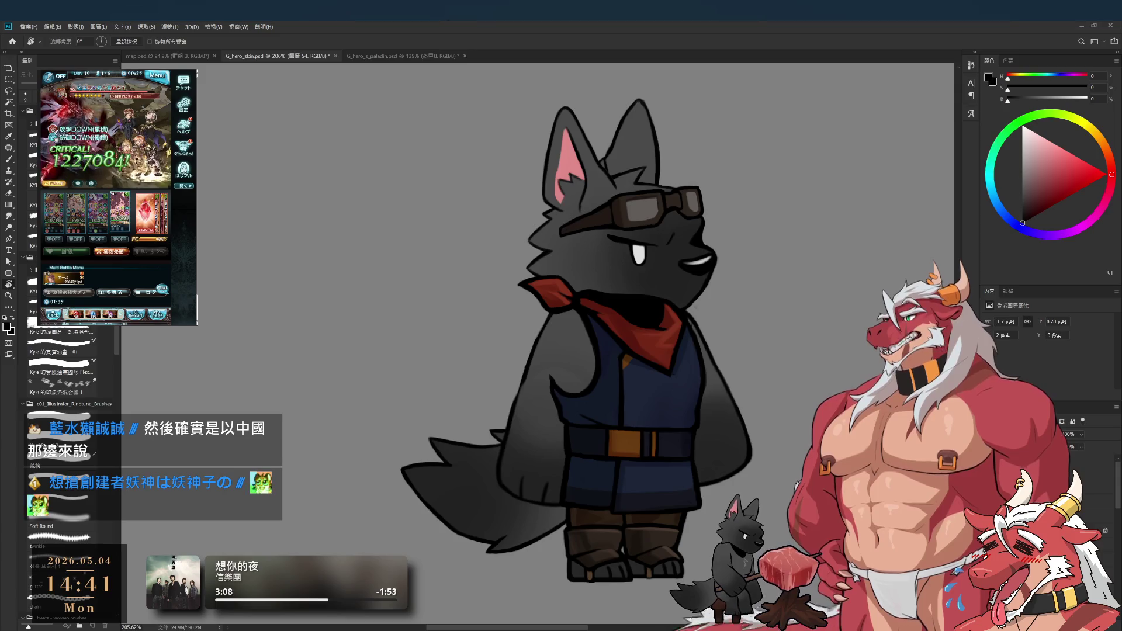
Step: Toggle the wolf's clothing off and back on, select the head layer, and check the goggles and muzzle
key("ctrl+z")
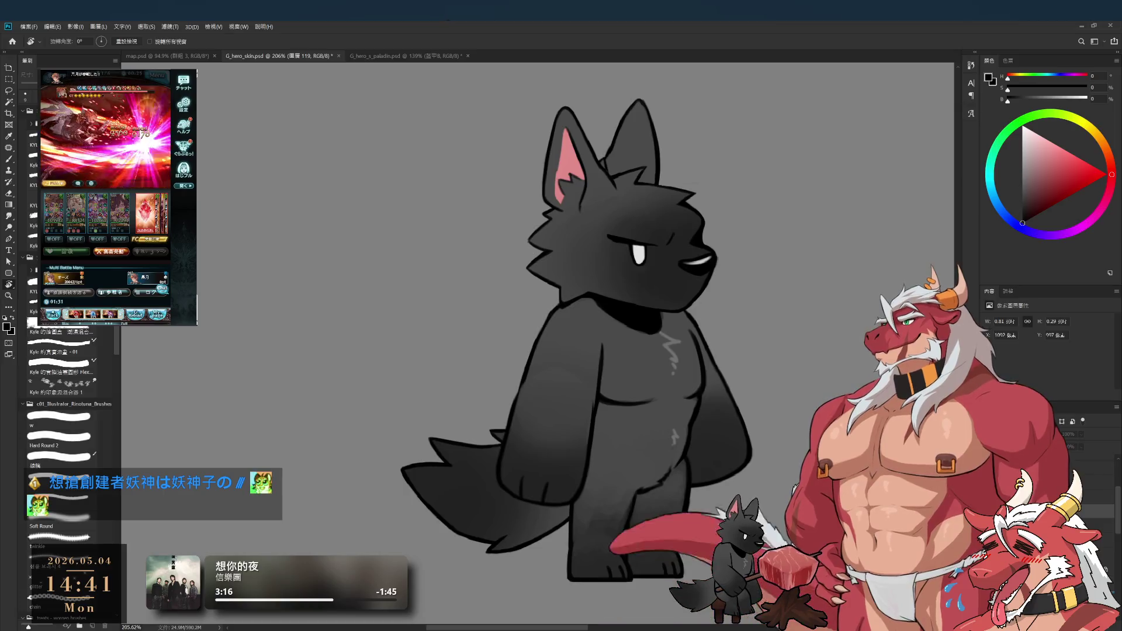
key("ctrl+z")
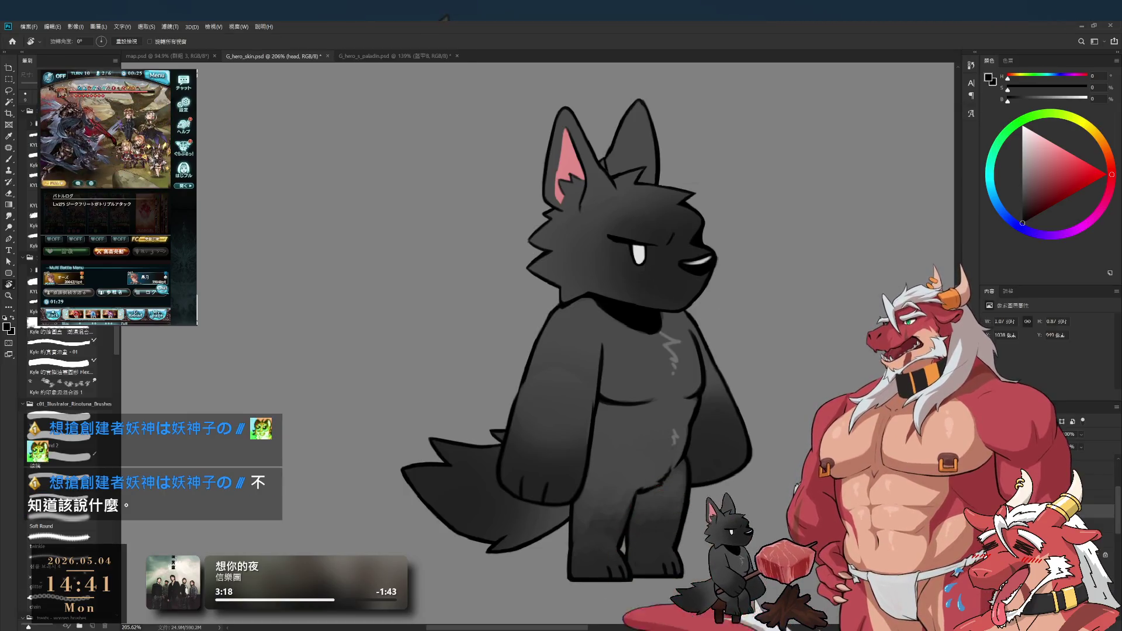
key("ctrl+z")
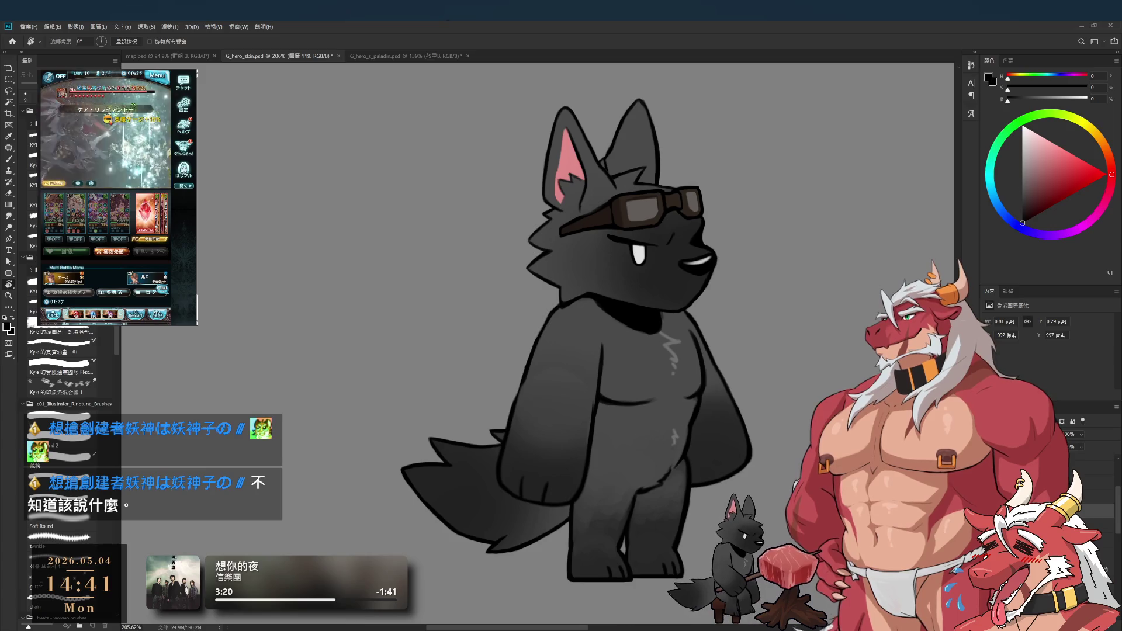
scroll(701, 300, "up", 5)
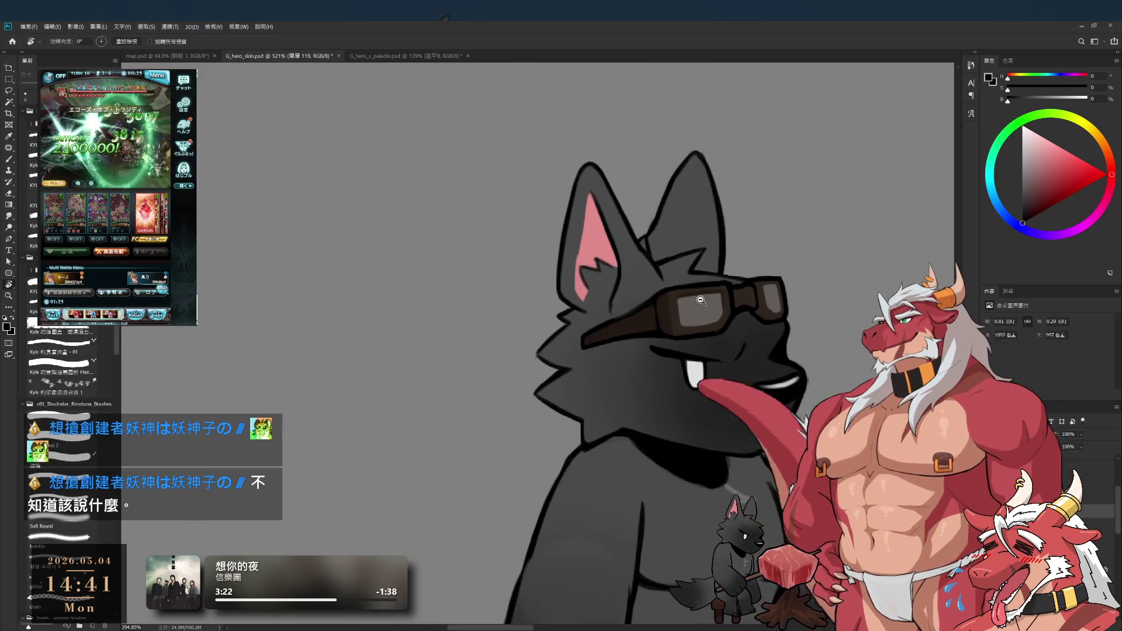
scroll(701, 300, "up", 2)
left_click(666, 342, "ctrl")
key("ctrl+z")
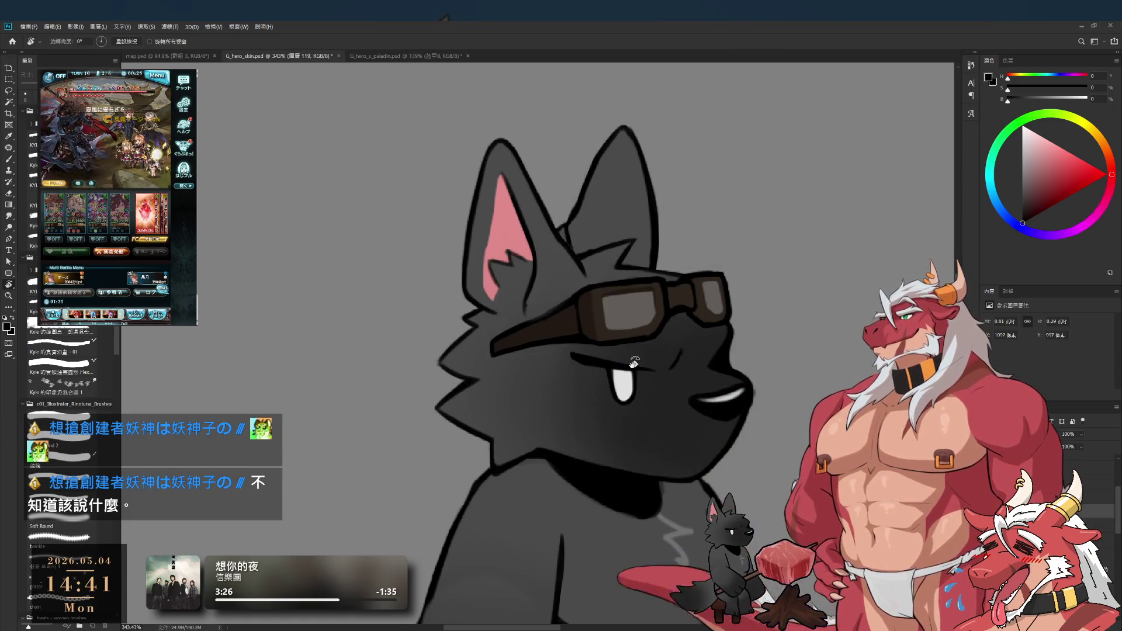
scroll(730, 390, "up", 2)
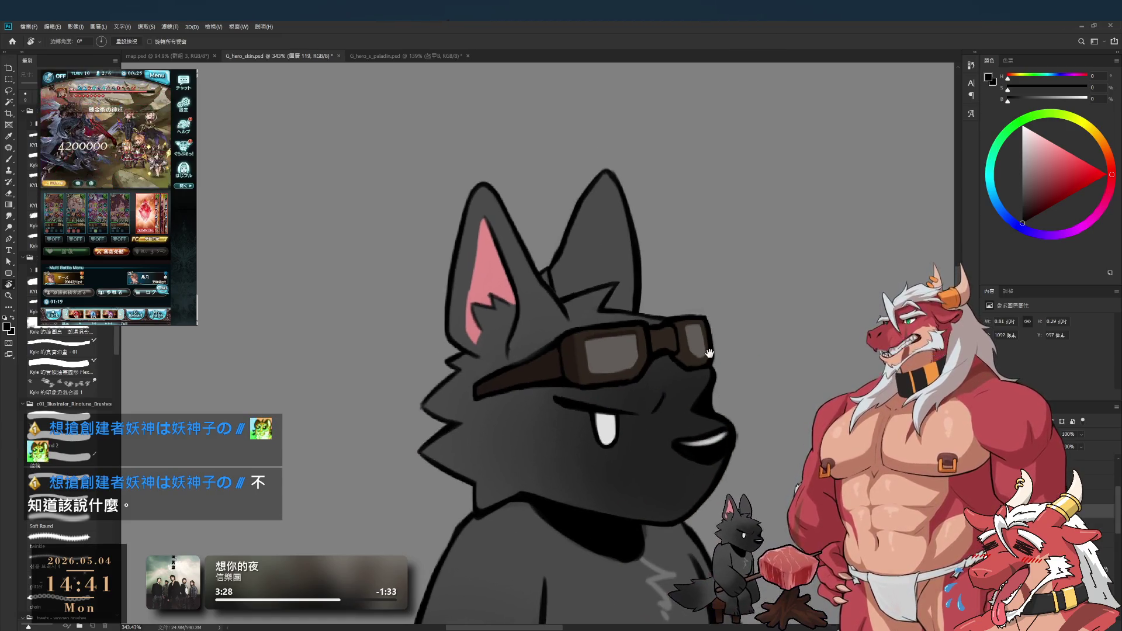
scroll(671, 342, "up", 4)
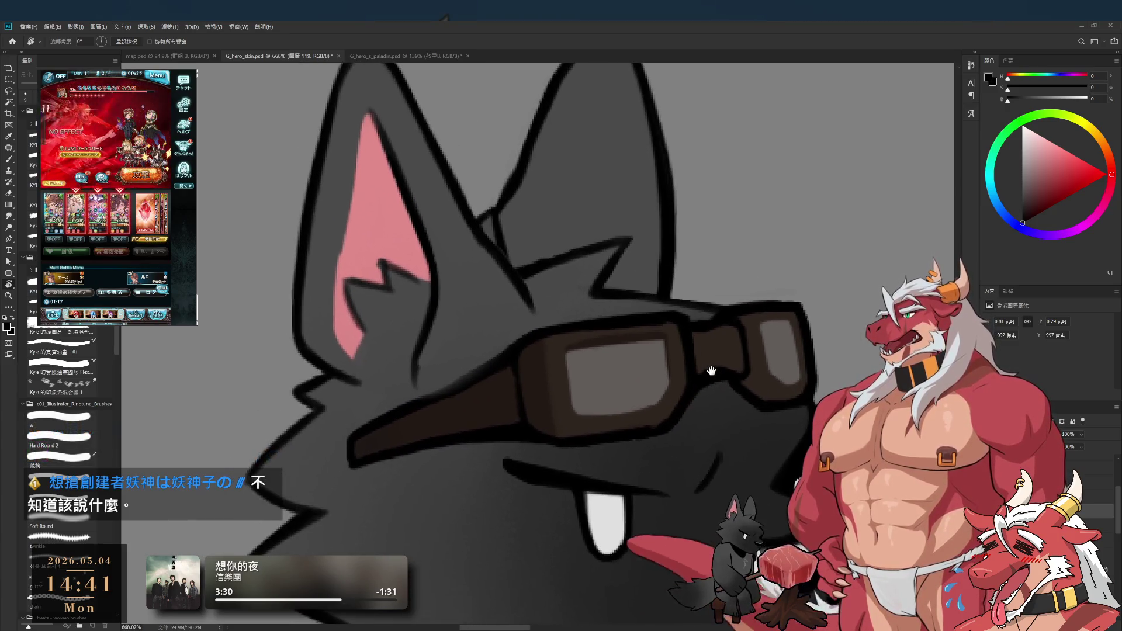
Step: Rotate the view, darken the goggle frame's right edge in dark brown, and set up a small hard round brush
mouse_move(693, 350)
left_mouse_down()
mouse_move(666, 426)
mouse_move(679, 445)
left_mouse_up()
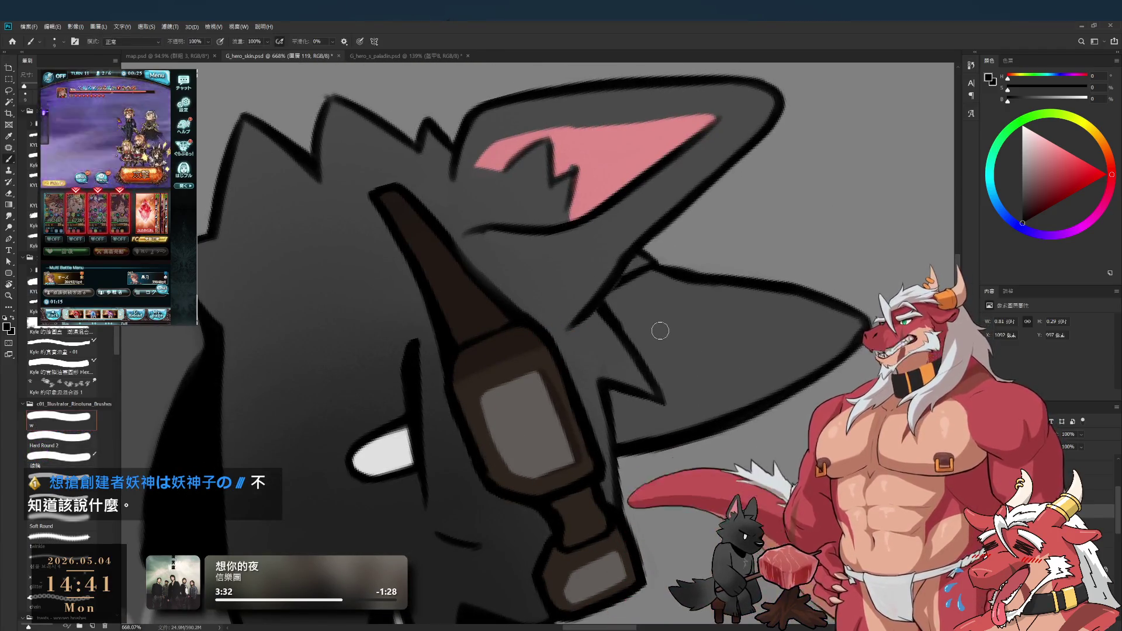
left_click(552, 360, "alt")
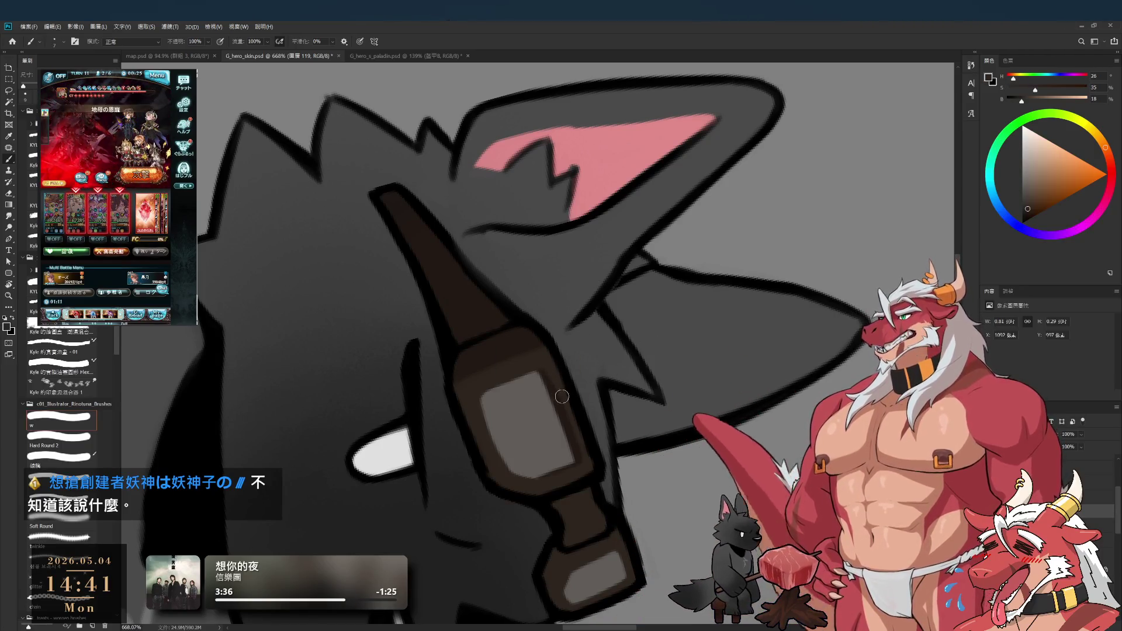
left_click_drag(582, 473, 574, 403)
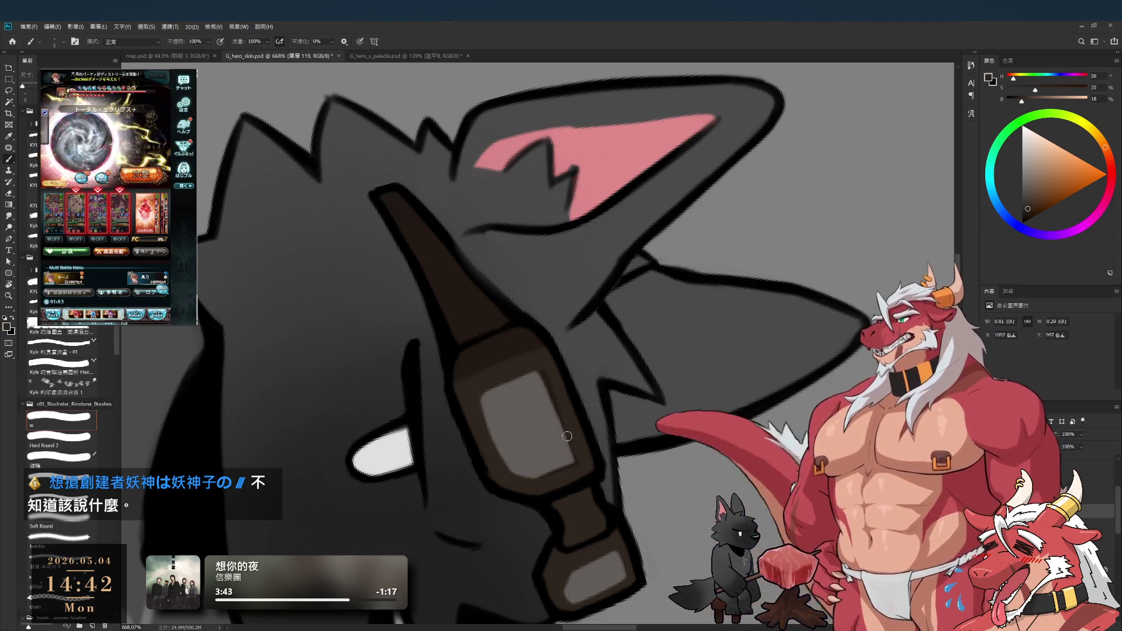
scroll(556, 350, "down", 3)
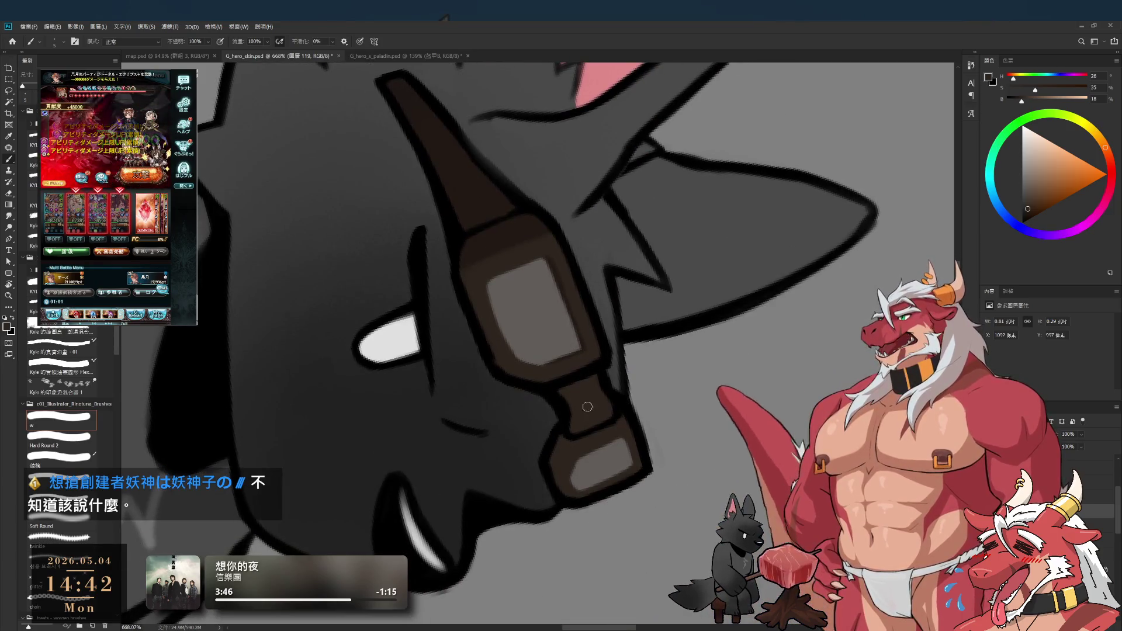
left_click(528, 235, "alt")
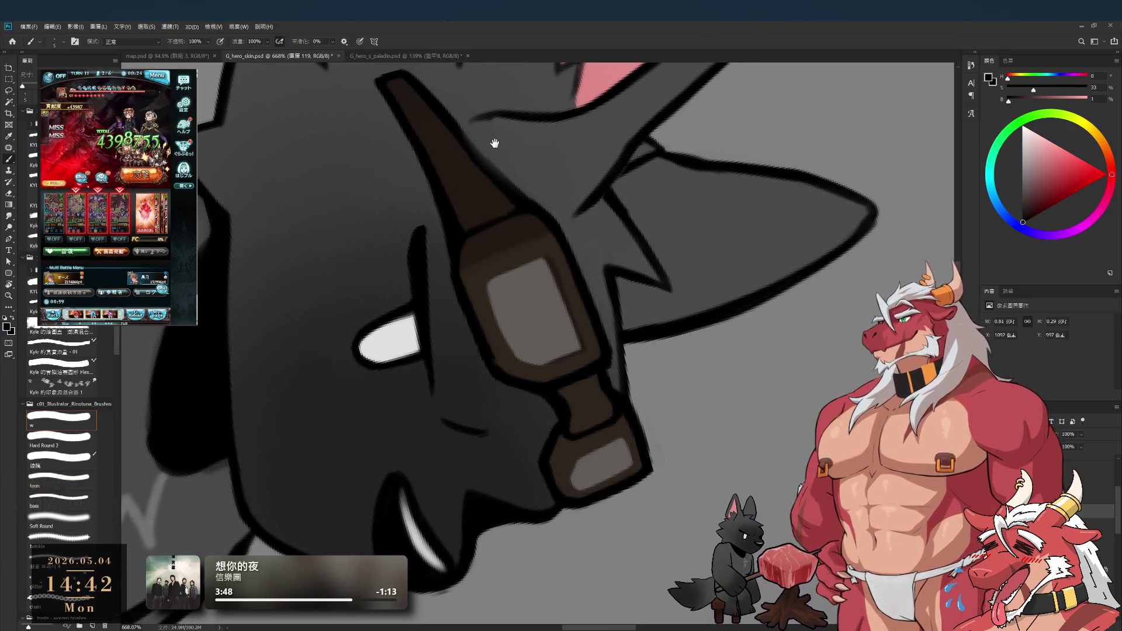
scroll(596, 359, "up", 1)
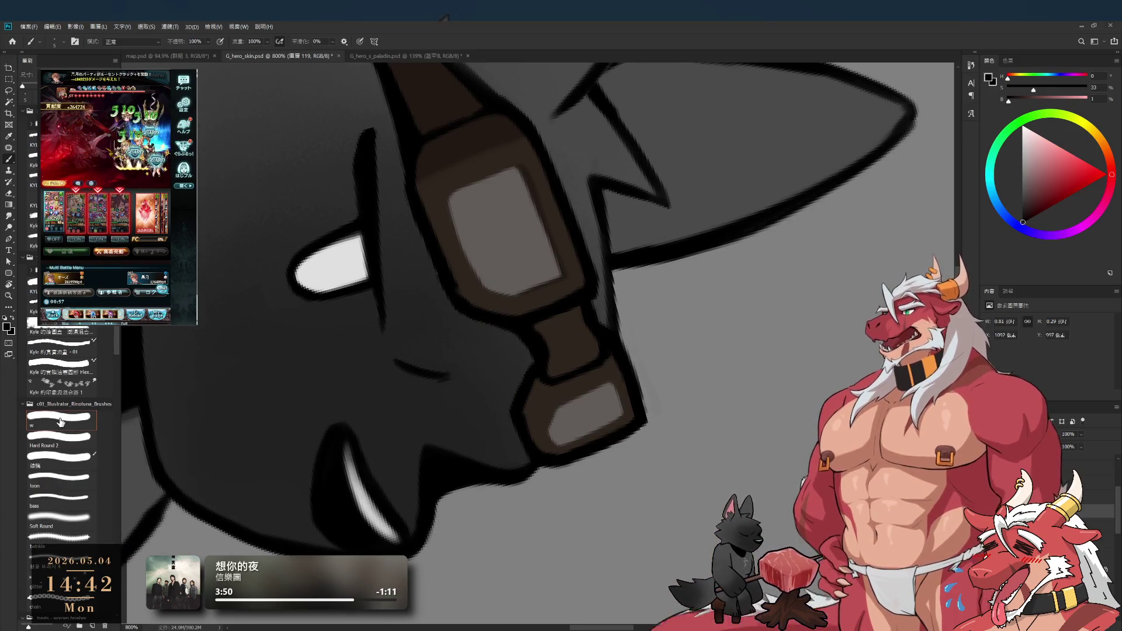
left_click(72, 437)
key("bracketleft")
key("bracketleft")
key("bracketleft")
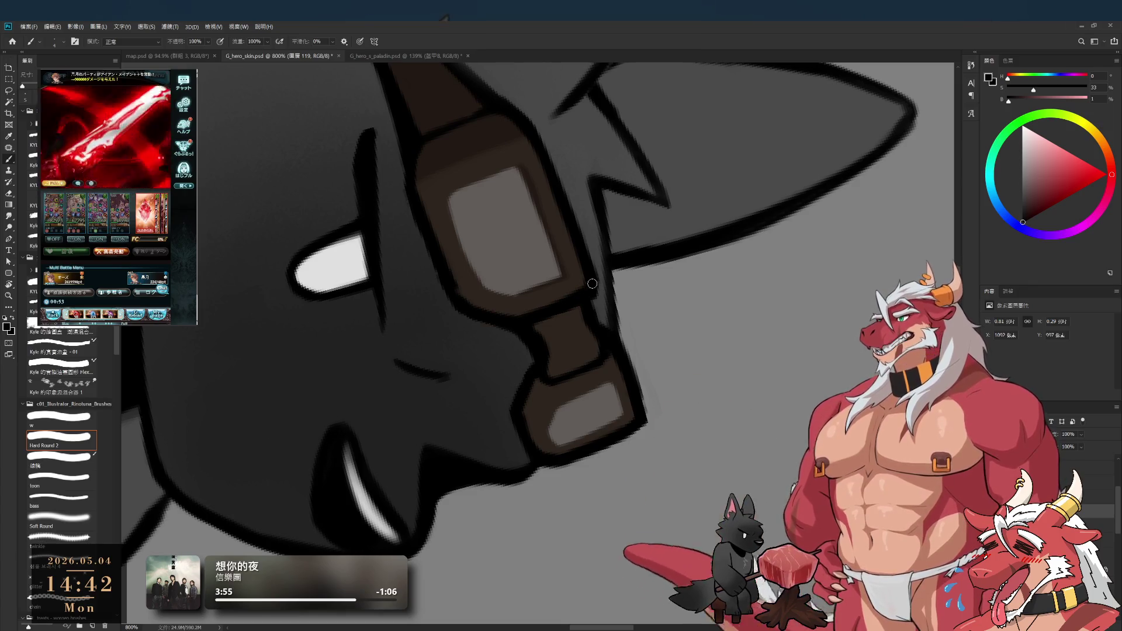
Step: Resample the frame's dark brown near the goggle strap and switch to Q_hero_s_paladin.psd for reference
left_click_drag(473, 196, 511, 257)
left_click(502, 193, "alt")
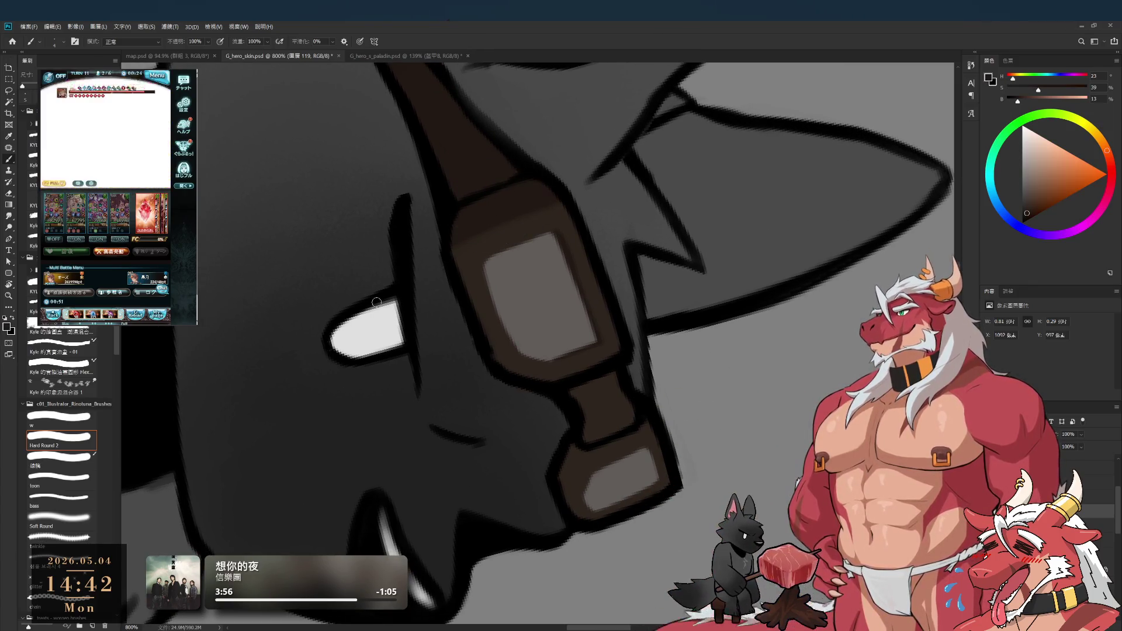
left_click_drag(648, 471, 607, 397)
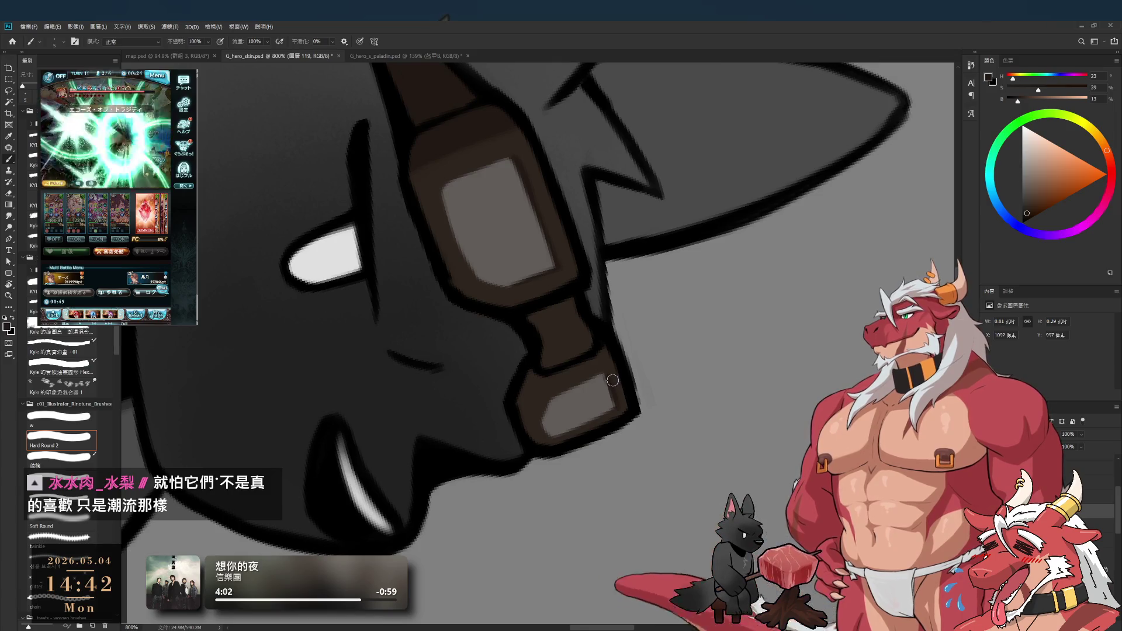
key("ctrl+Tab")
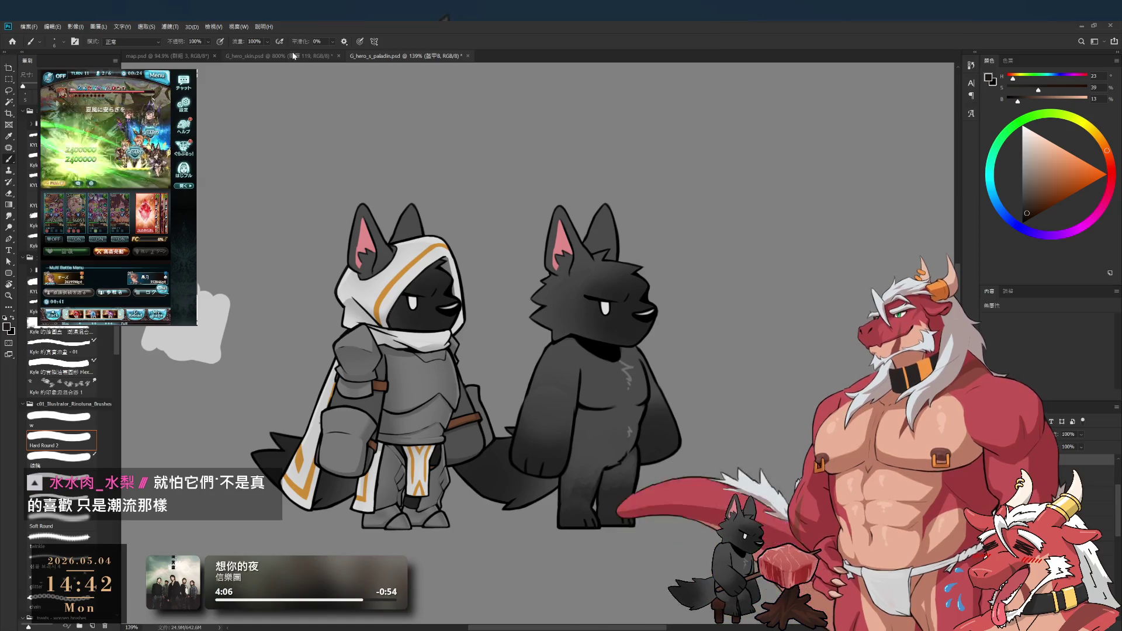
Step: Back in the goggled wolf file, zoom out, straighten the view rotation and save as Q_hero_s_rouge.psd
key("ctrl+shift+Tab")
scroll(626, 320, "down", 5)
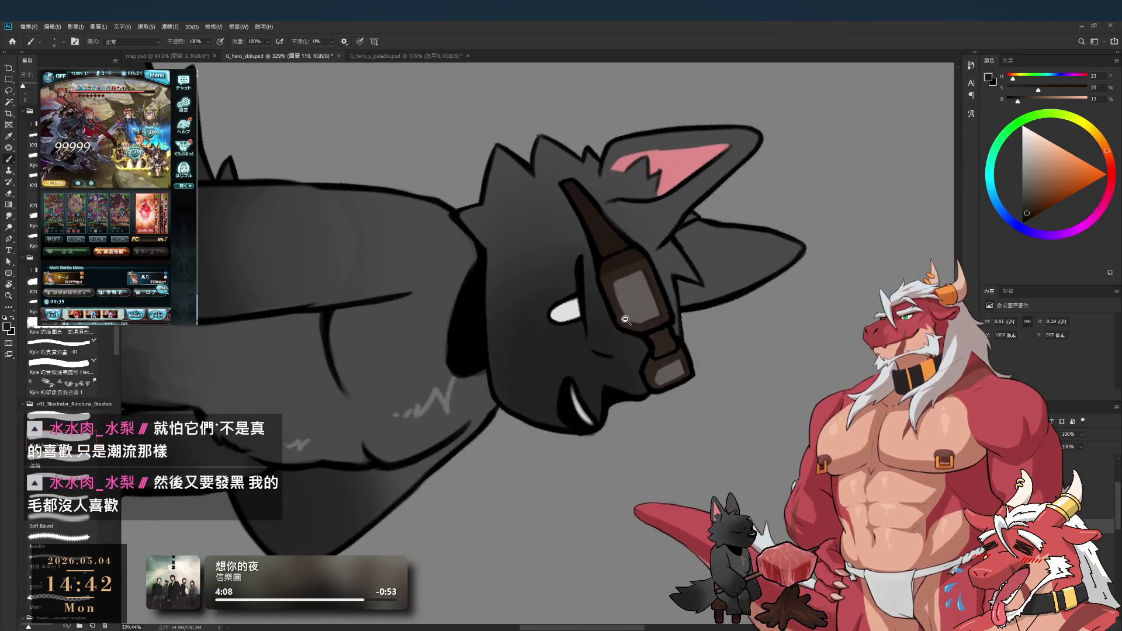
key("r")
mouse_move(679, 303)
left_mouse_down()
mouse_move(727, 181)
mouse_move(613, 155)
left_mouse_up()
key("ctrl+s")
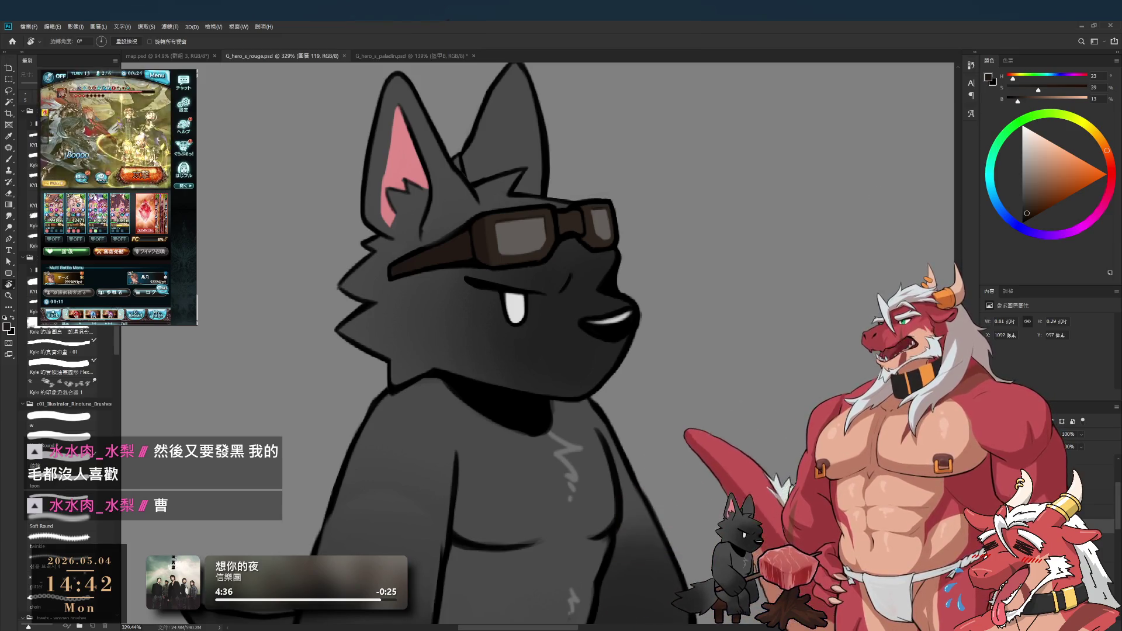
Step: Make H_Normal active, show then hide the outfit and sword, and restore the wolf sprites' dark black colour
left_click(1091, 469)
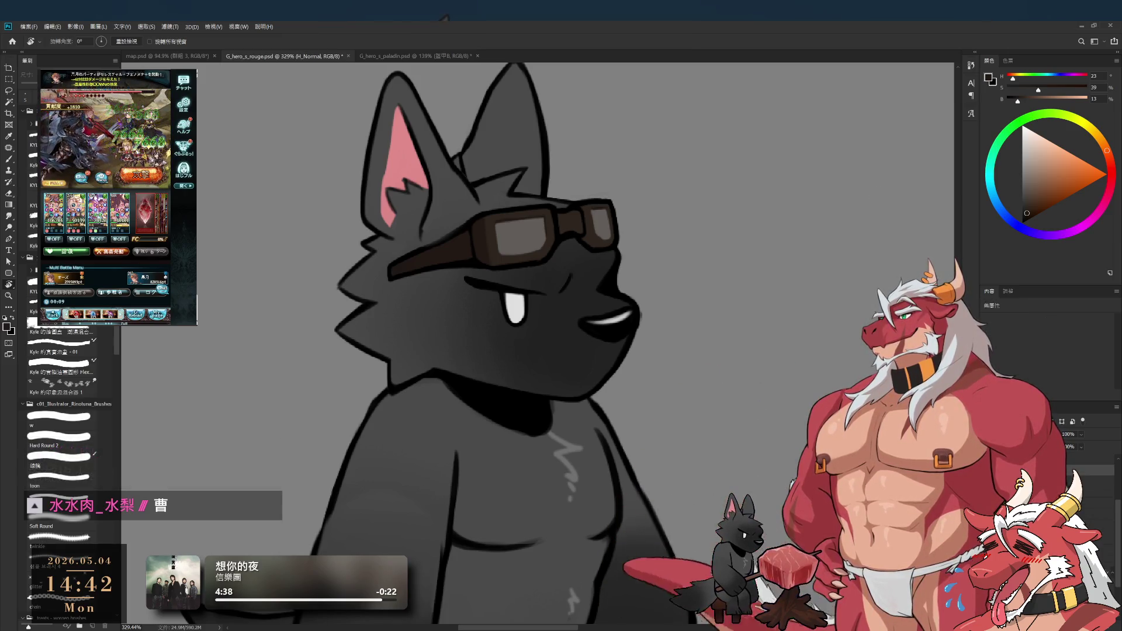
scroll(704, 440, "down", 5)
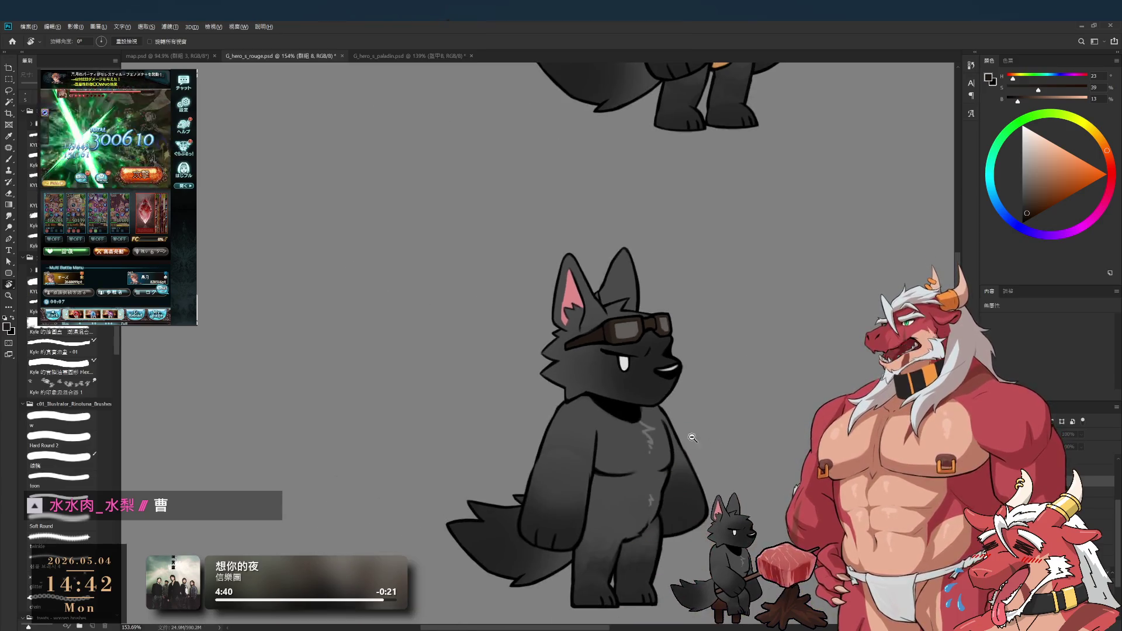
scroll(704, 440, "down", 5)
scroll(747, 426, "up", 4)
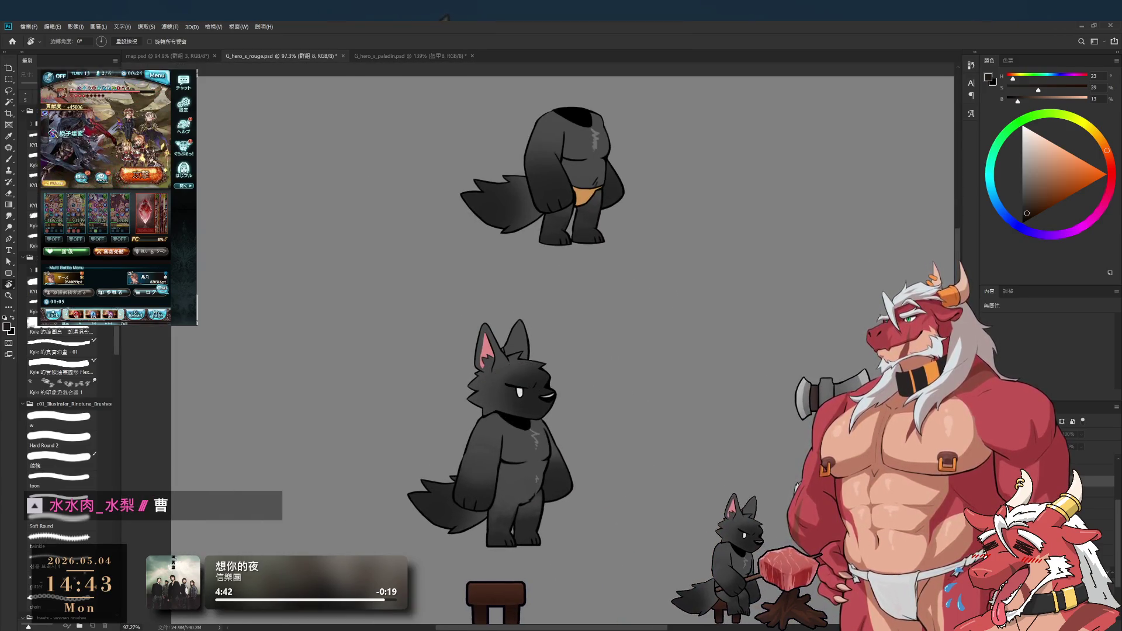
key("ctrl+z")
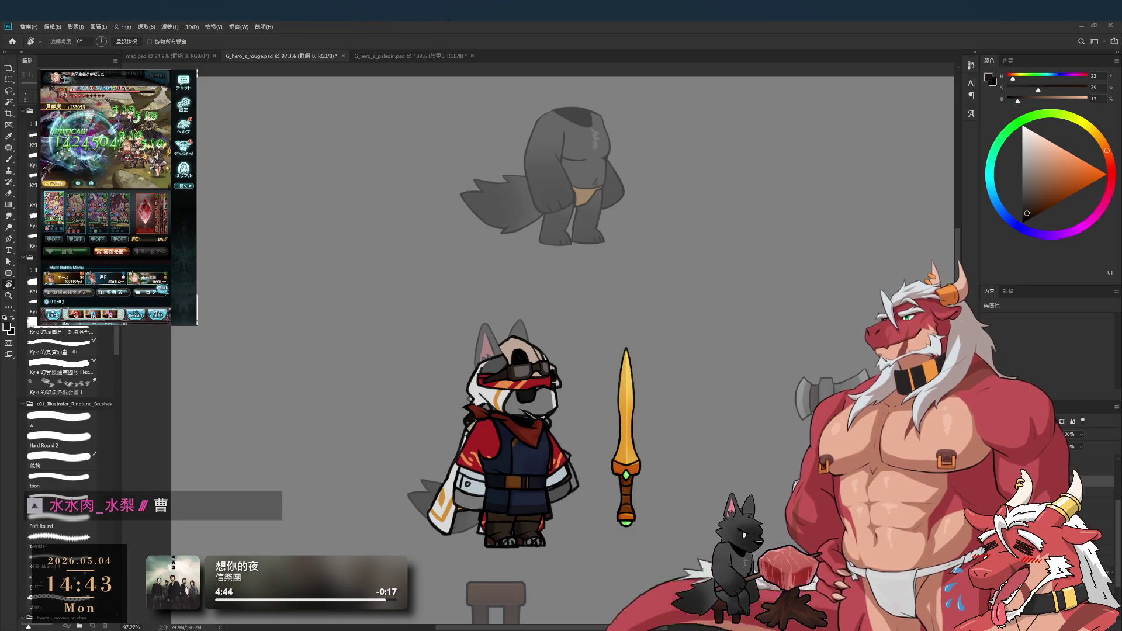
key("ctrl+z")
key("ctrl+z")
key("ctrl+z")
scroll(601, 438, "up", 1)
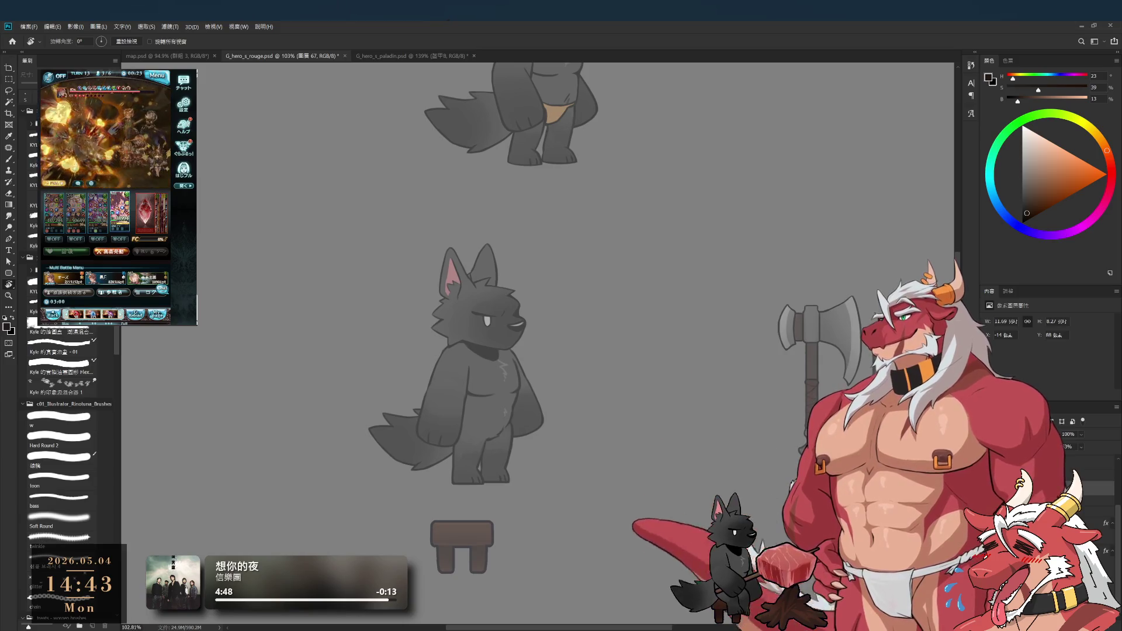
key("ctrl+shift+z")
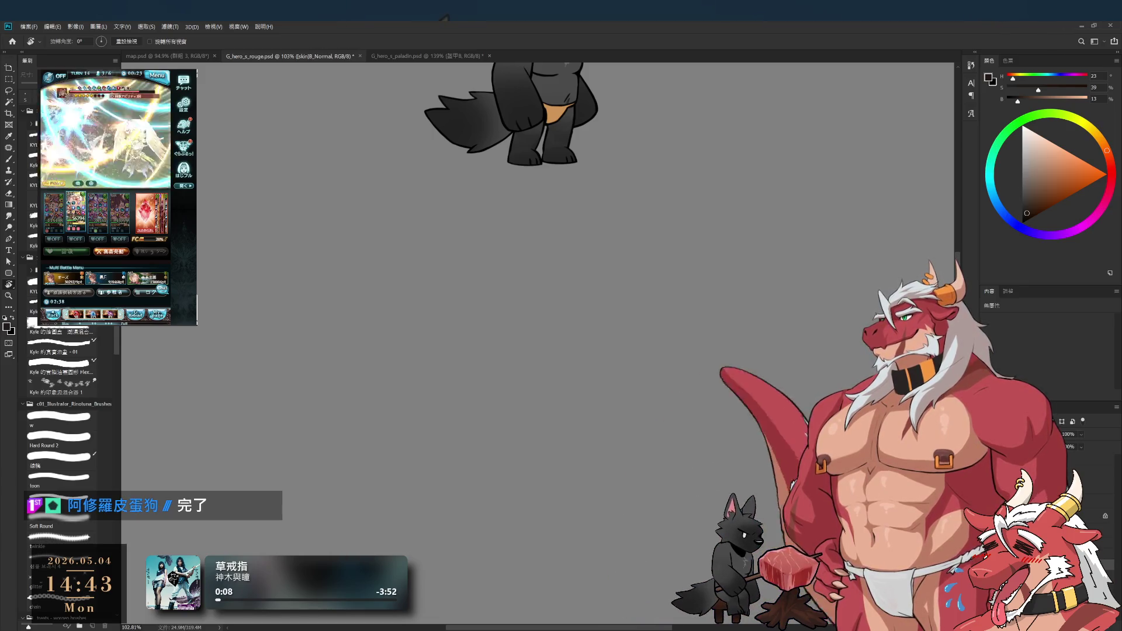
Step: Frame the wolf's body, select arm_R1 and arm_R2, reveal the red scarf piece, and select 圖層 121
left_click_drag(507, 469, 622, 447)
scroll(627, 430, "up", 3)
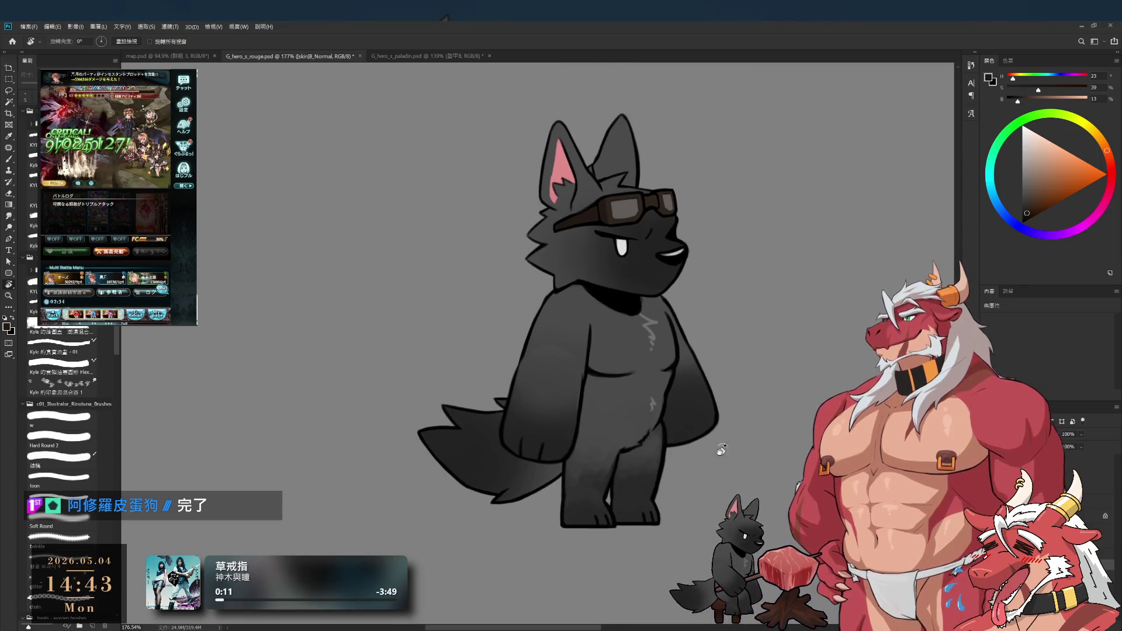
scroll(487, 450, "down", 5)
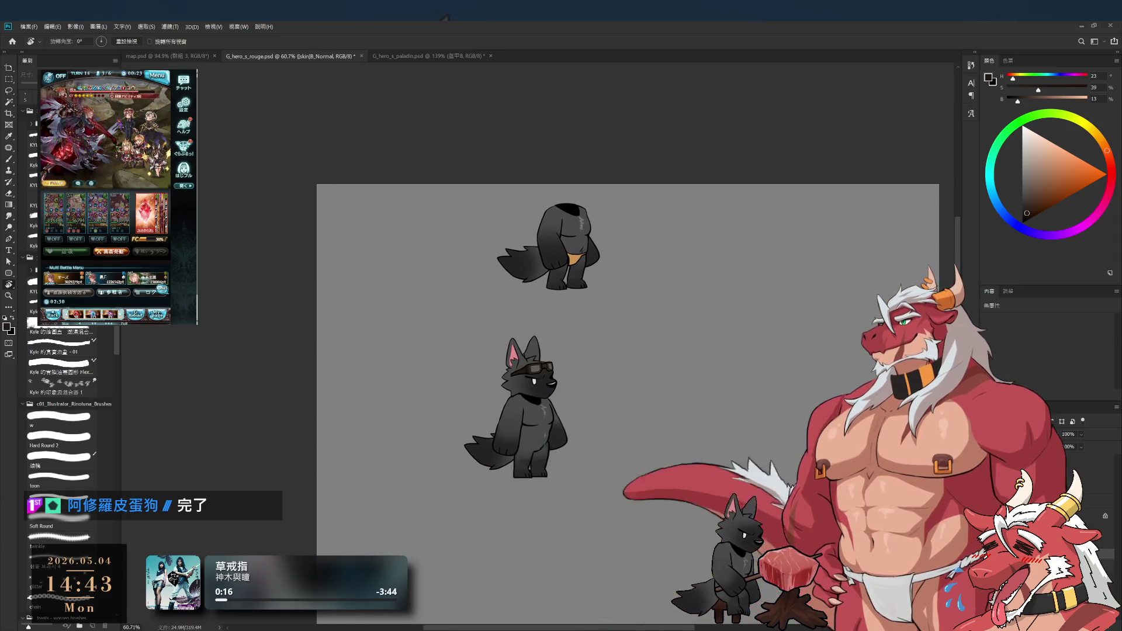
scroll(649, 456, "up", 5)
scroll(678, 405, "up", 3)
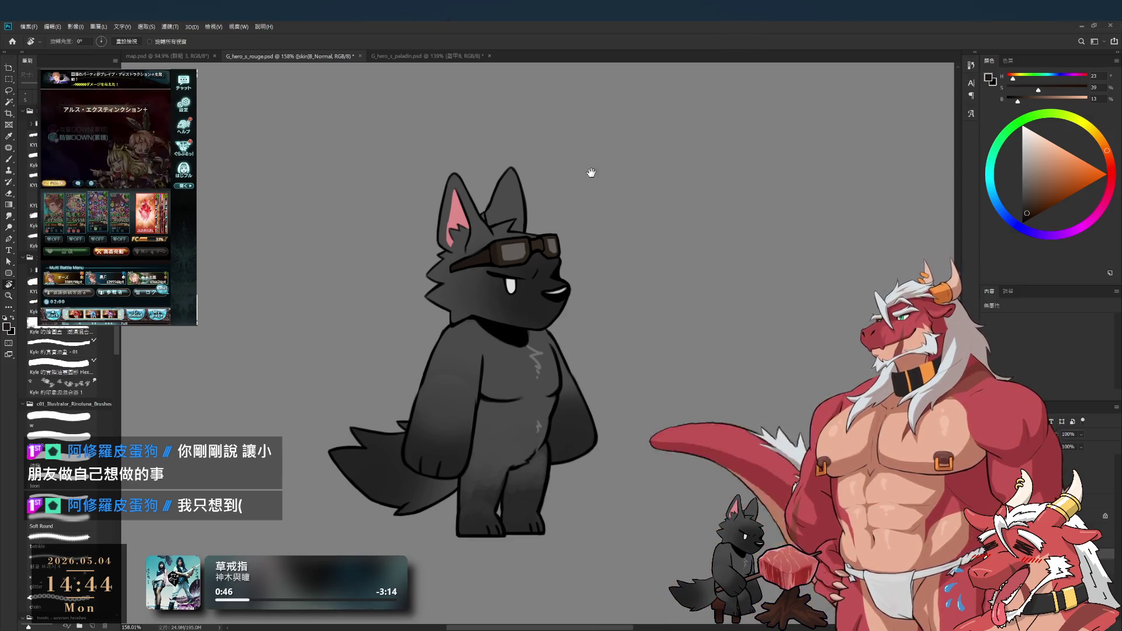
scroll(709, 326, "up", 5)
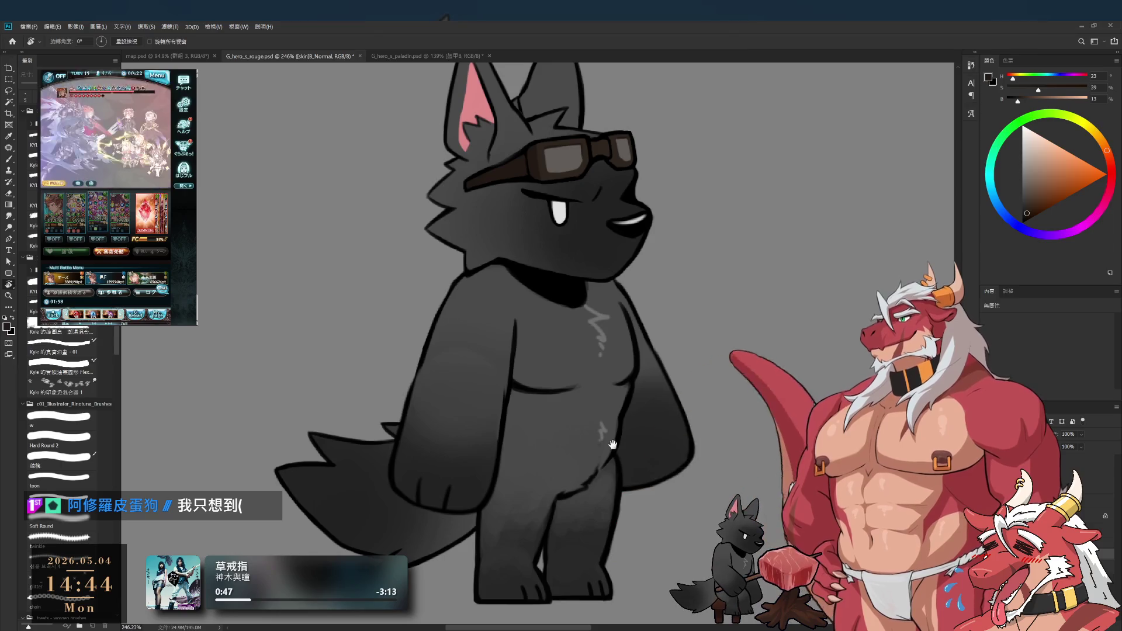
left_click_drag(592, 340, 642, 298)
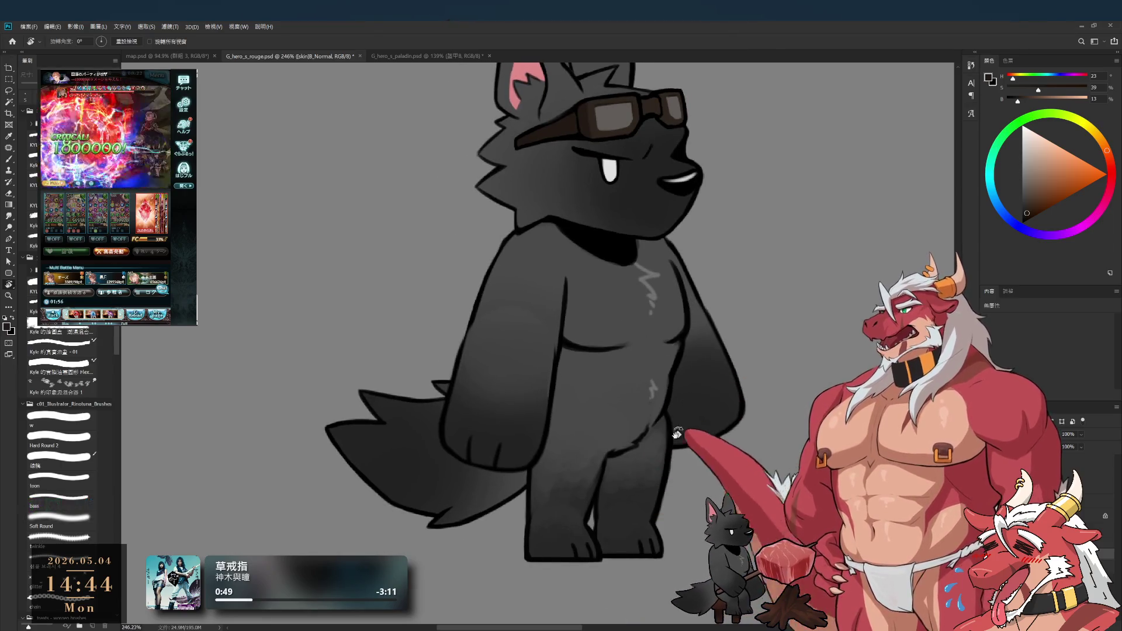
left_click(528, 414, "ctrl")
left_click(513, 381, "ctrl")
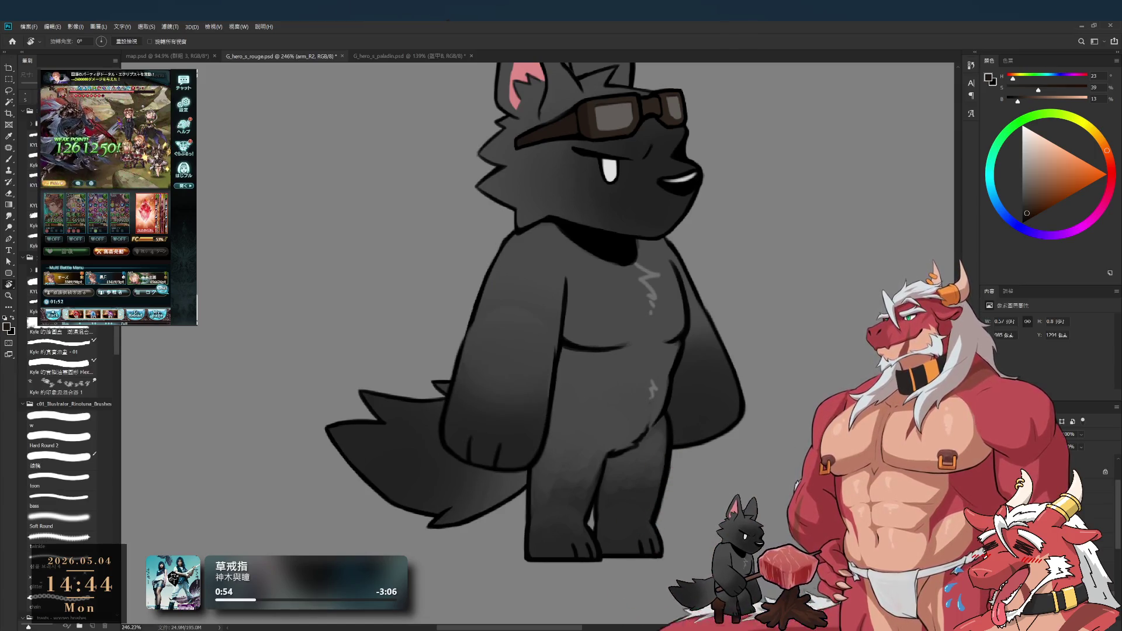
key("ctrl+z")
scroll(538, 321, "down", 2)
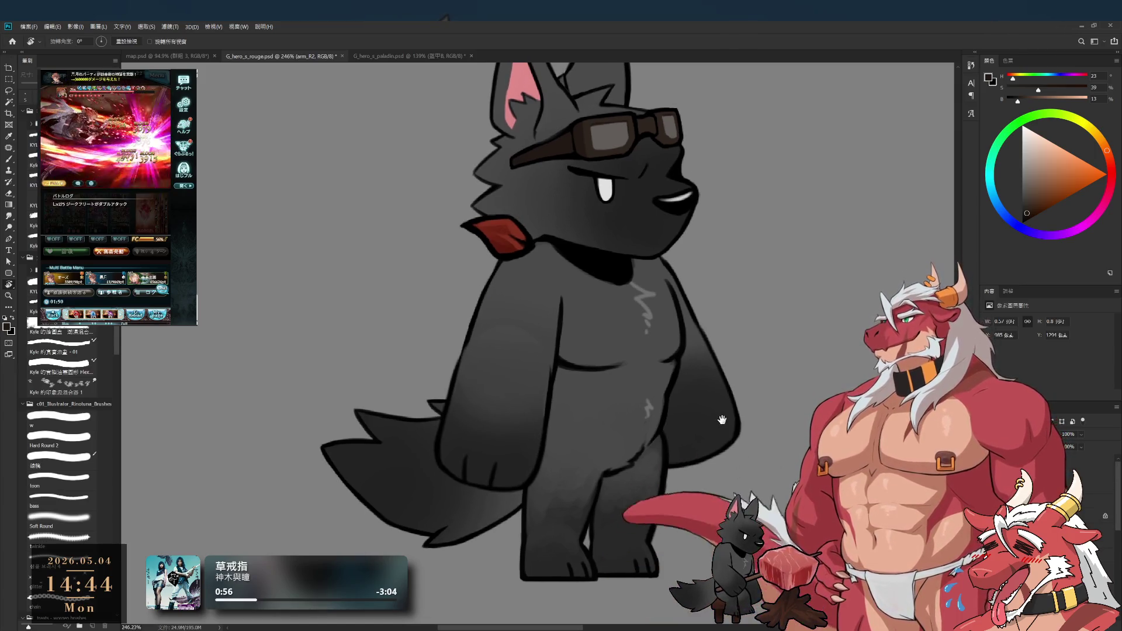
left_click(526, 257, "ctrl")
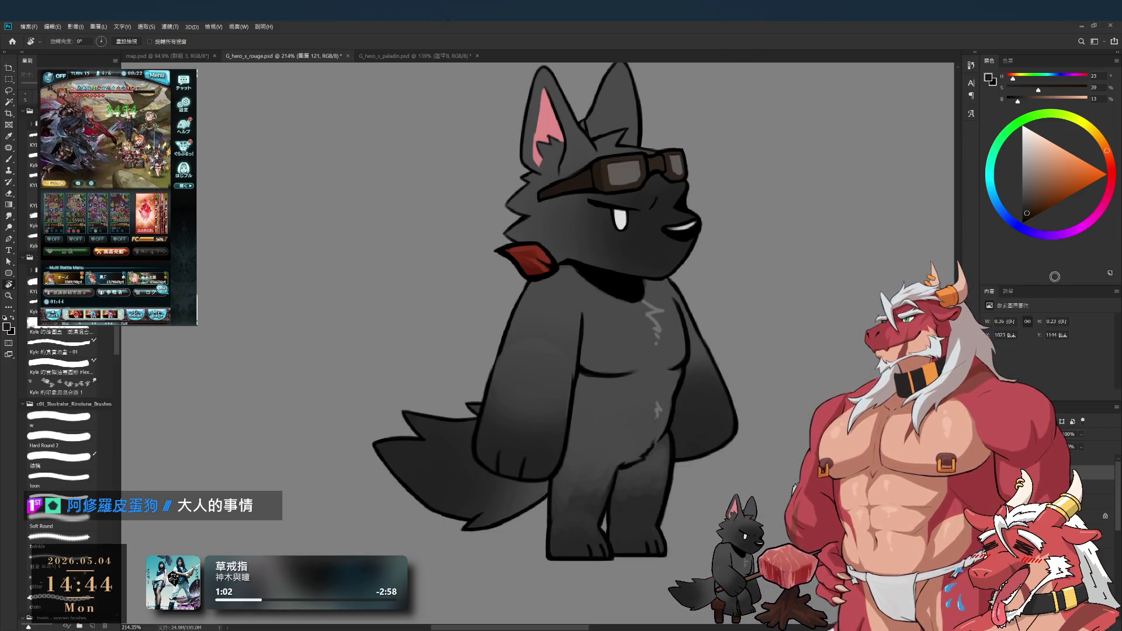
Step: Shrink the colour panel to enlarge the Layers panel, zoom out slightly, and select the scurf layer
left_click_drag(1054, 284, 1054, 205)
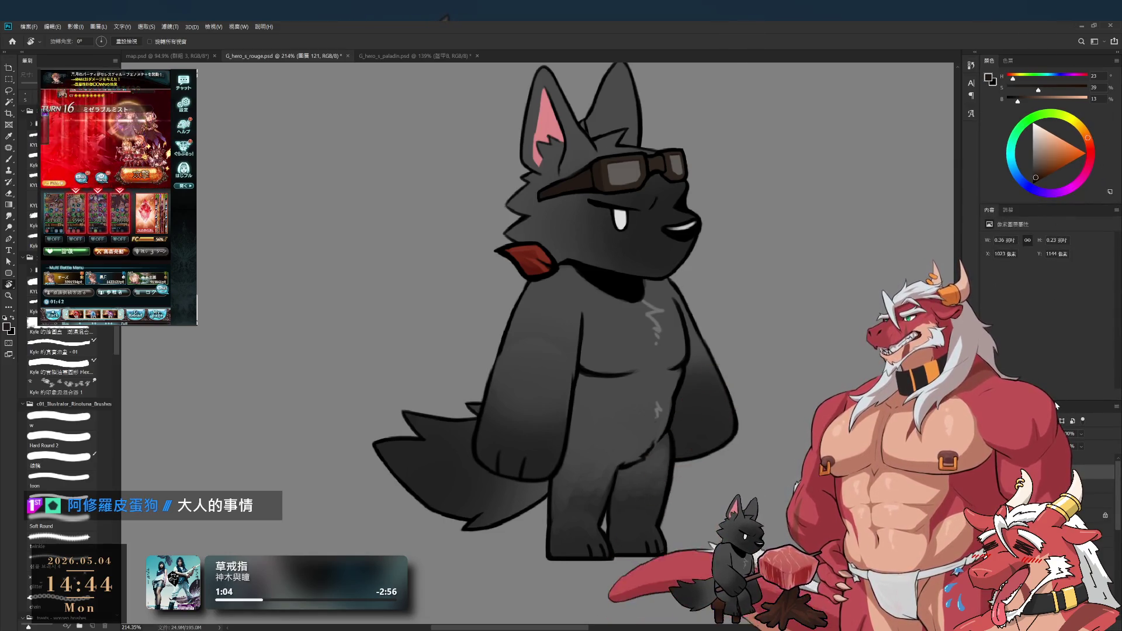
left_click_drag(1056, 403, 1056, 341)
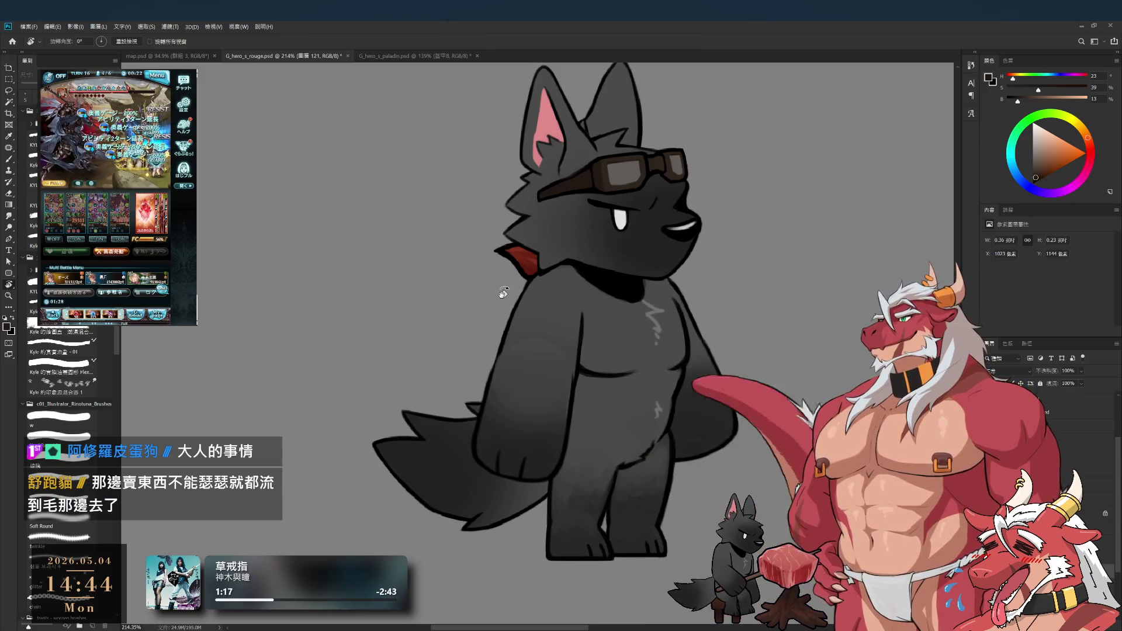
left_click(586, 300, "alt")
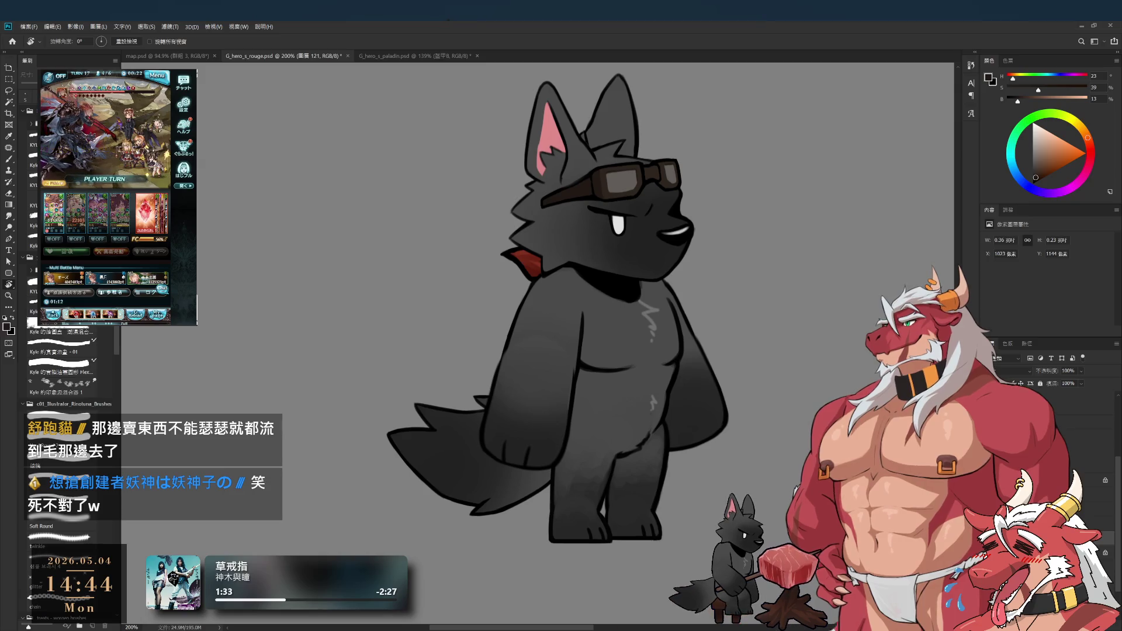
key("alt+bracketleft")
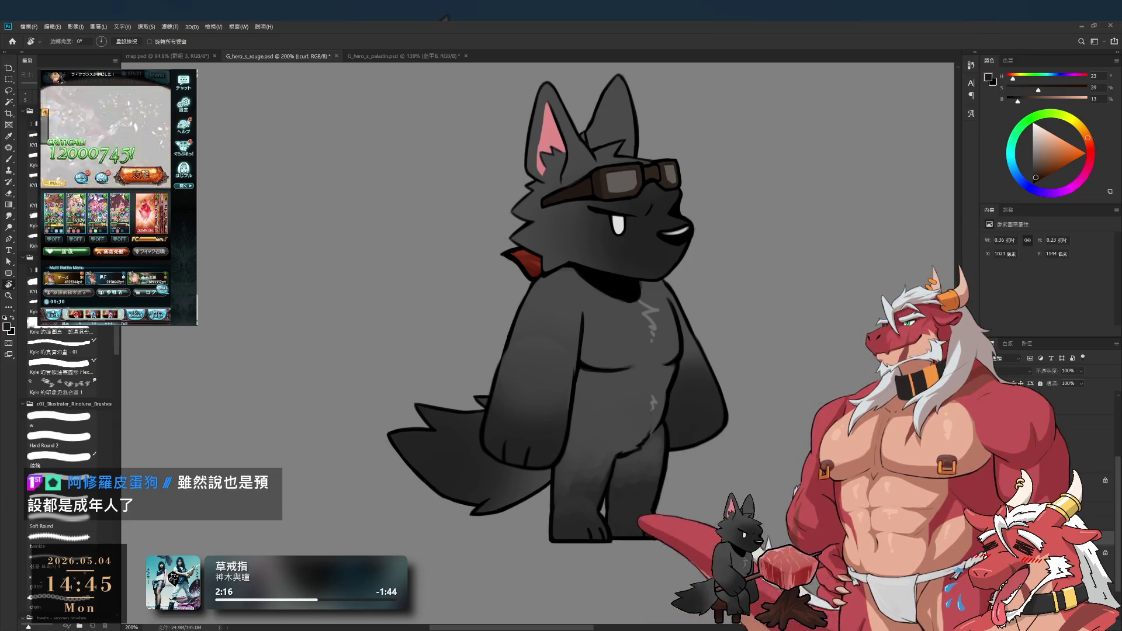
Step: Step through the scarf_back and 圖層 122 layers, then hide and reshow the goggles to check underneath
key("alt+bracketleft")
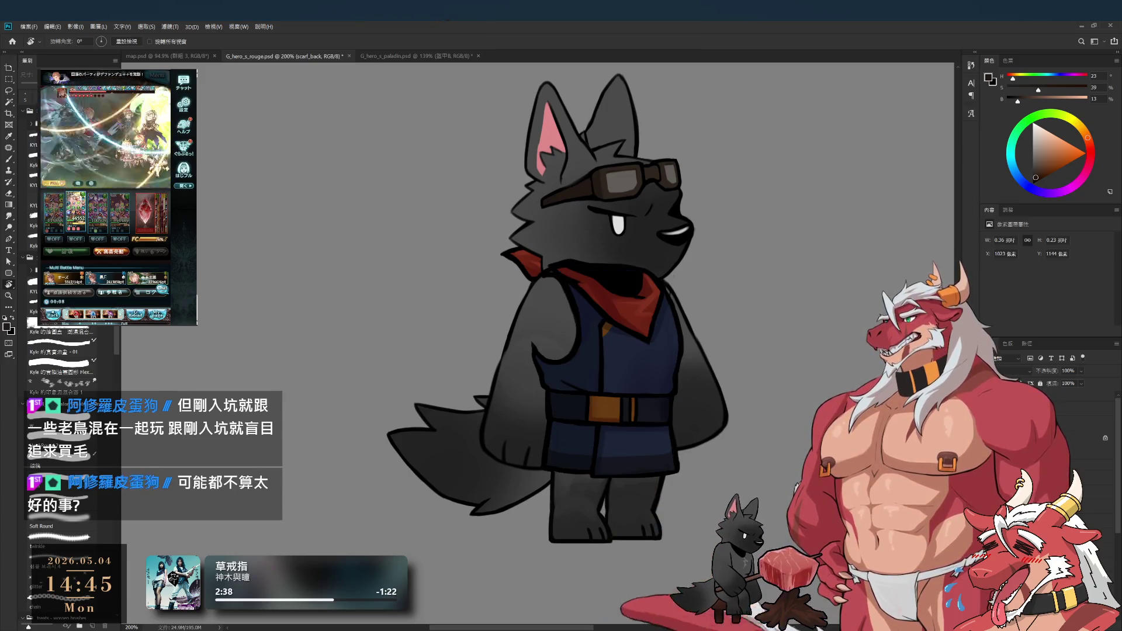
key("alt+bracketleft")
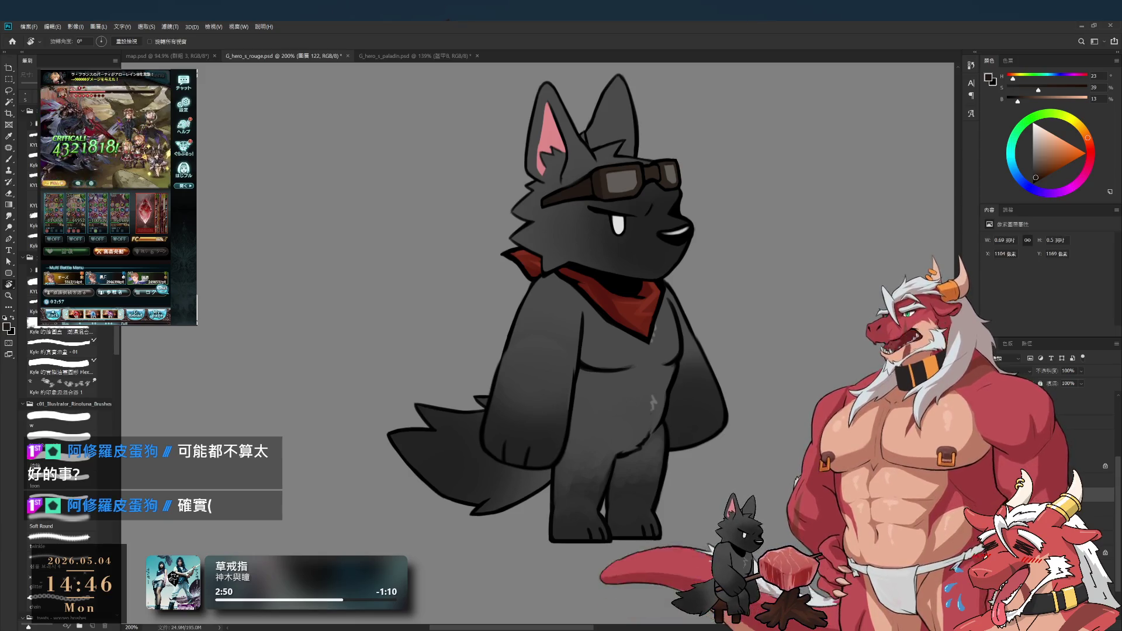
key("alt+bracketleft")
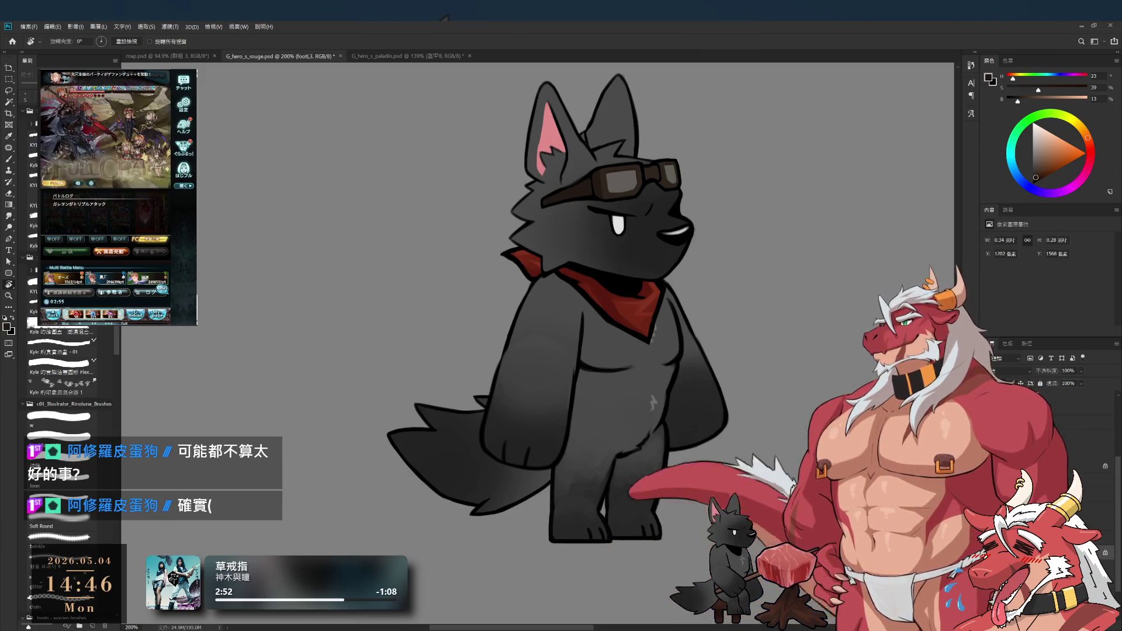
key("alt+bracketright")
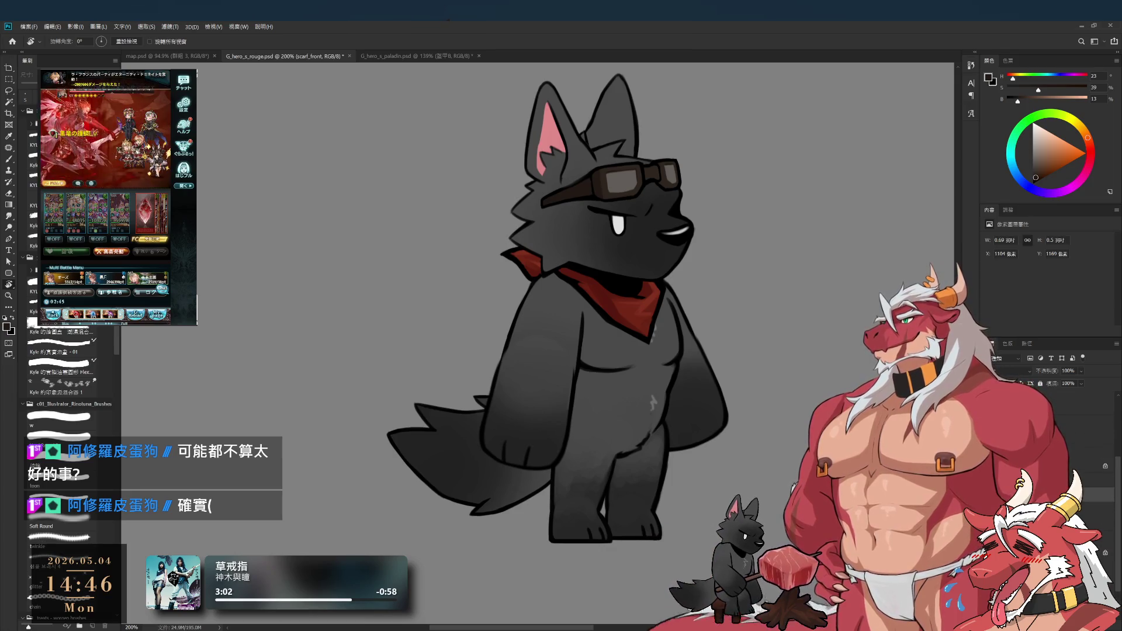
key("ctrl+z")
key("ctrl+shift+z")
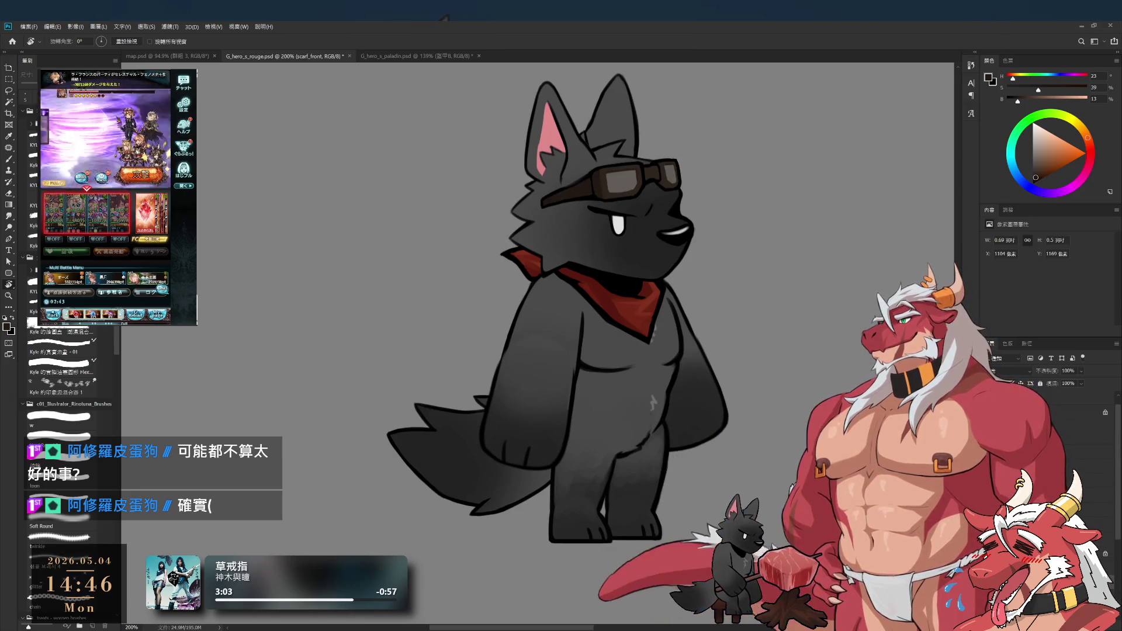
Step: Zoom in on the goggles, sample the strap's dark brown and the outline's black, and shrink the brush
left_click_drag(597, 307, 608, 349)
scroll(608, 349, "up", 1)
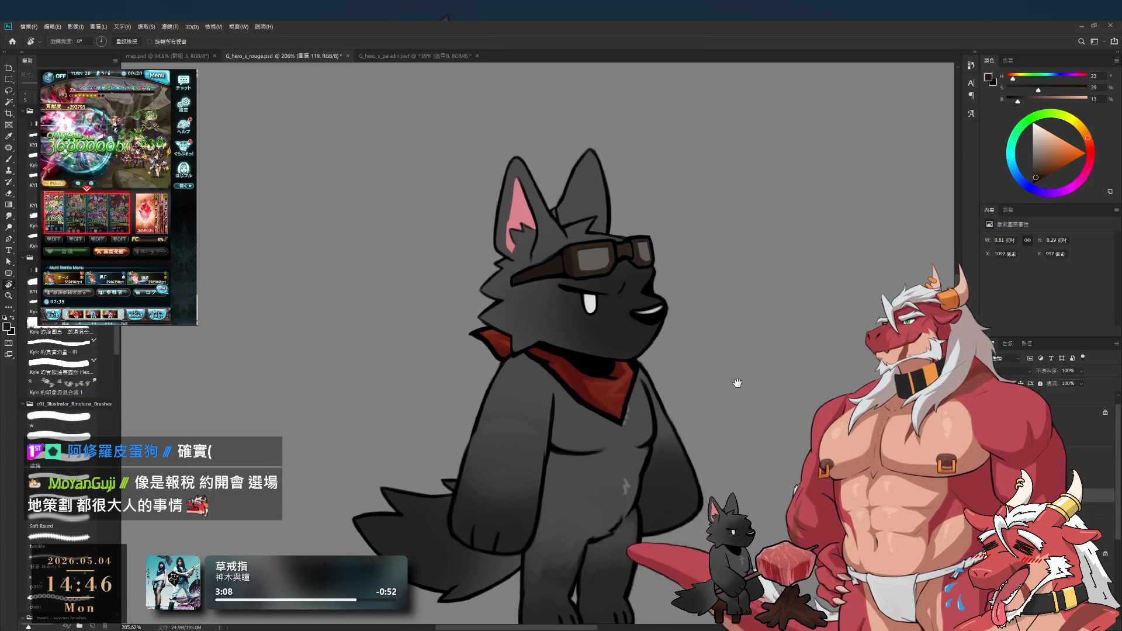
scroll(734, 383, "down", 2)
scroll(742, 359, "up", 4)
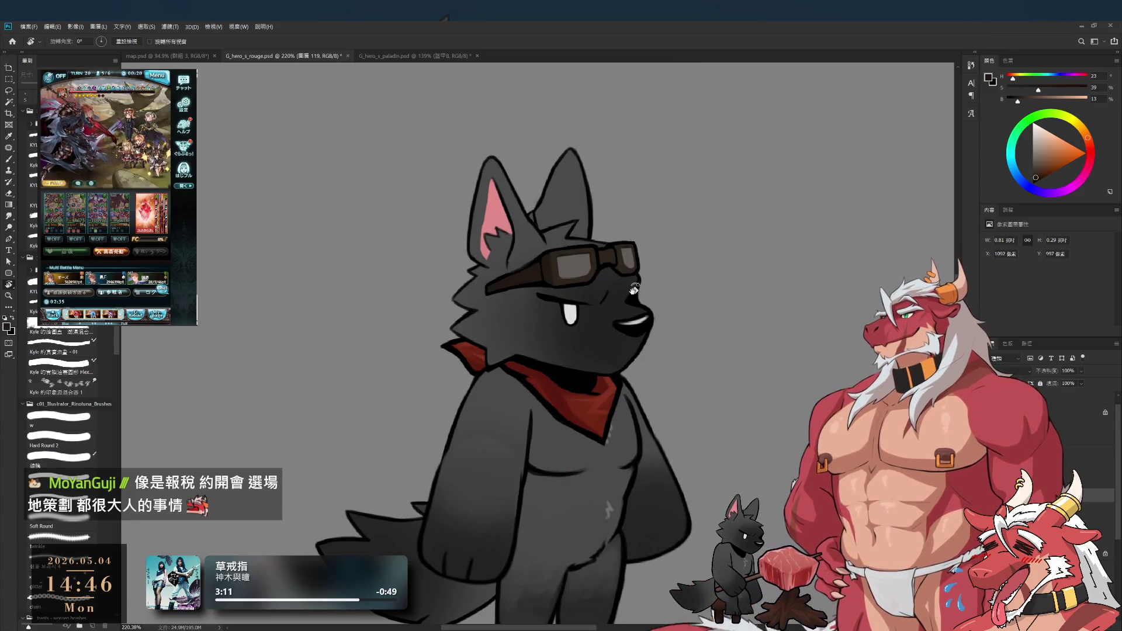
scroll(651, 270, "up", 5)
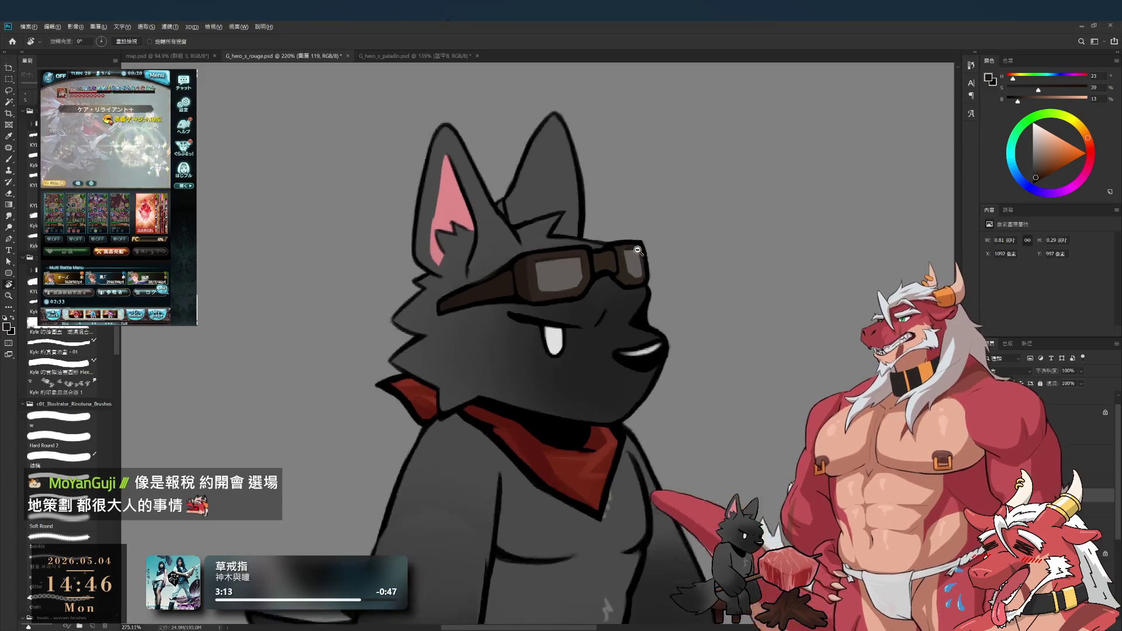
left_click_drag(651, 270, 706, 320)
key("b")
left_click(508, 361, "alt")
left_click(673, 303, "alt")
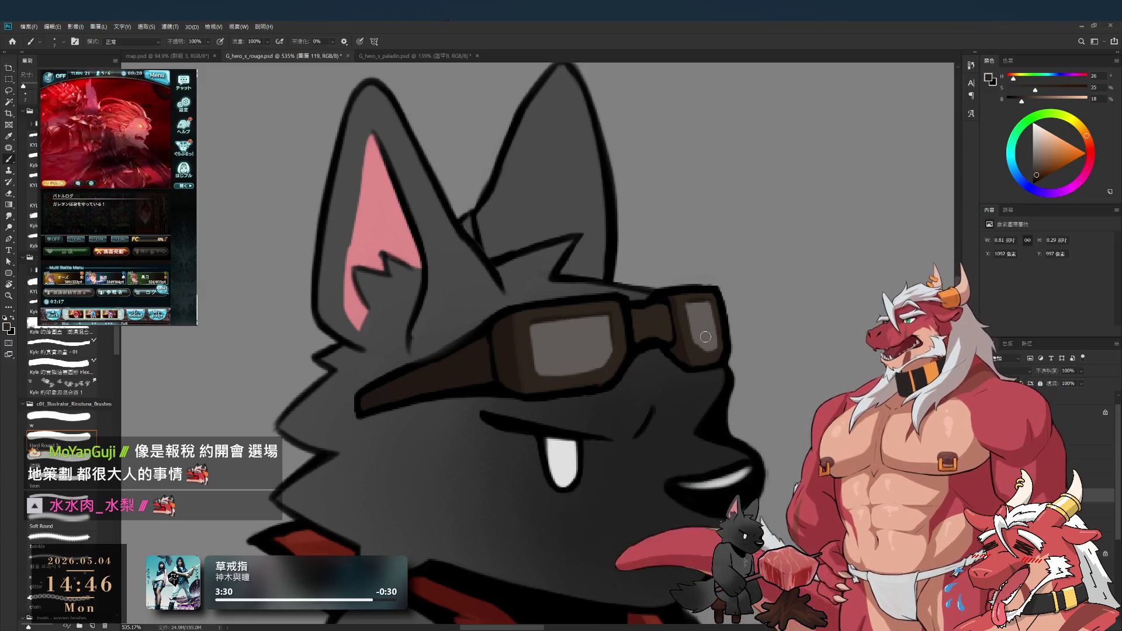
left_click(728, 348, "alt")
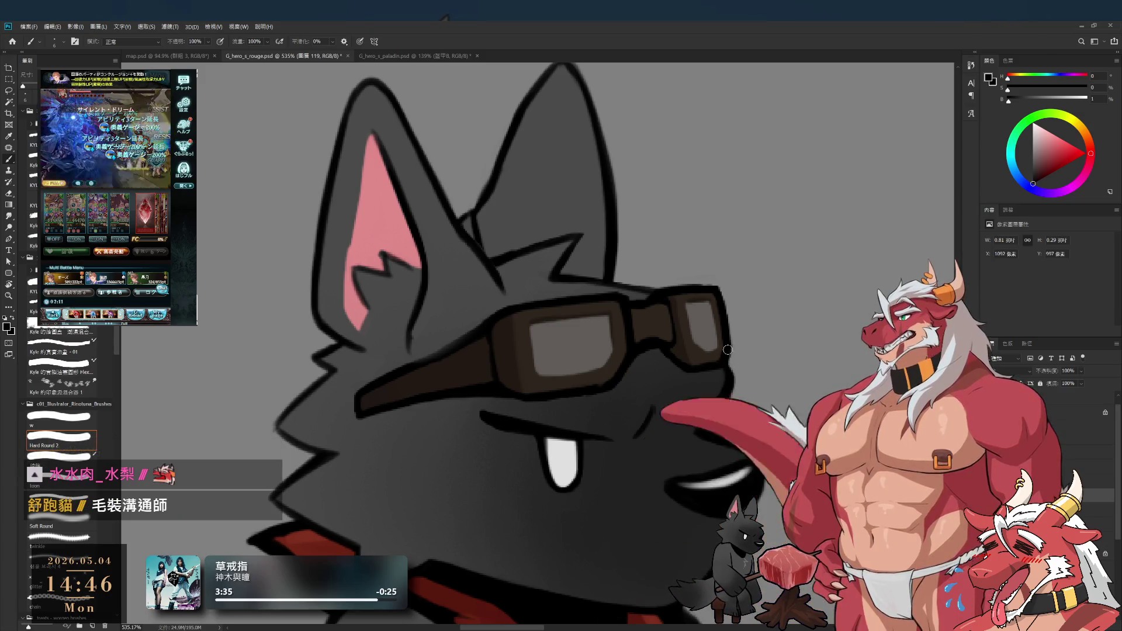
key("bracketleft")
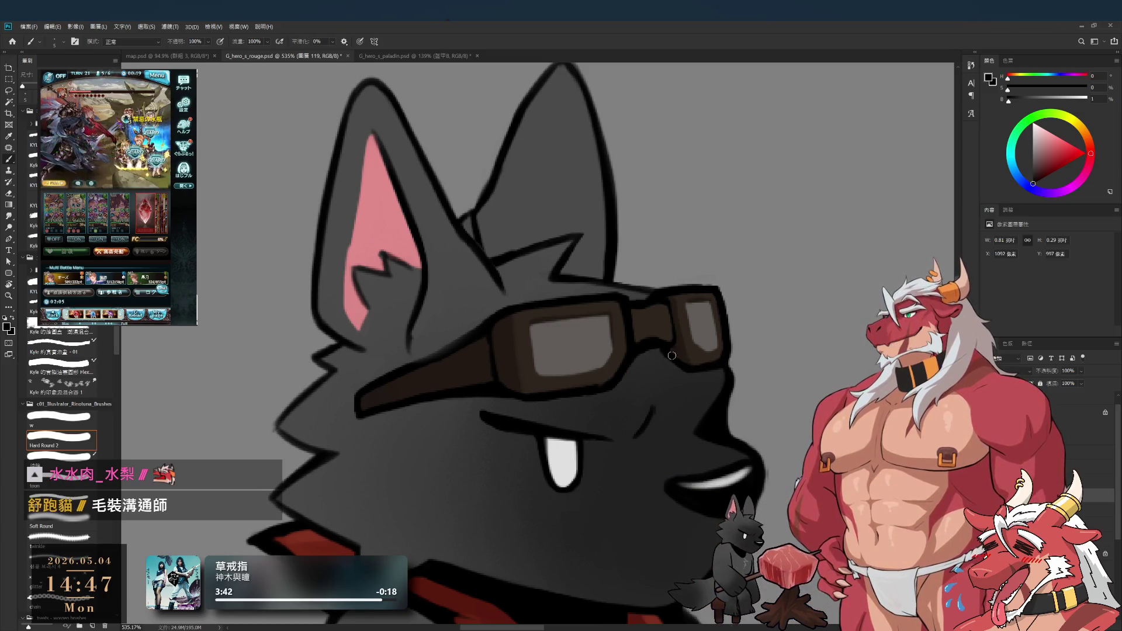
Step: Zoom in with a tilted view of the head and re-sample the goggle frame's dark brown
left_click_drag(667, 377, 697, 371)
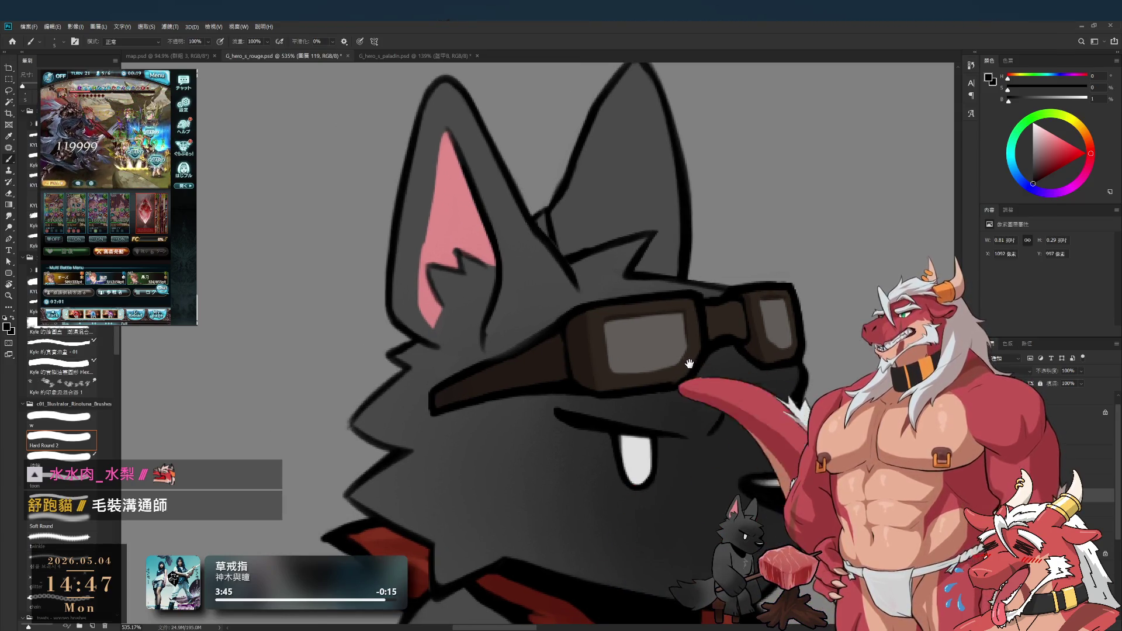
scroll(681, 396, "down", 2)
mouse_move(681, 396)
left_mouse_down()
mouse_move(539, 337)
mouse_move(562, 432)
left_mouse_up()
left_click(563, 448, "alt")
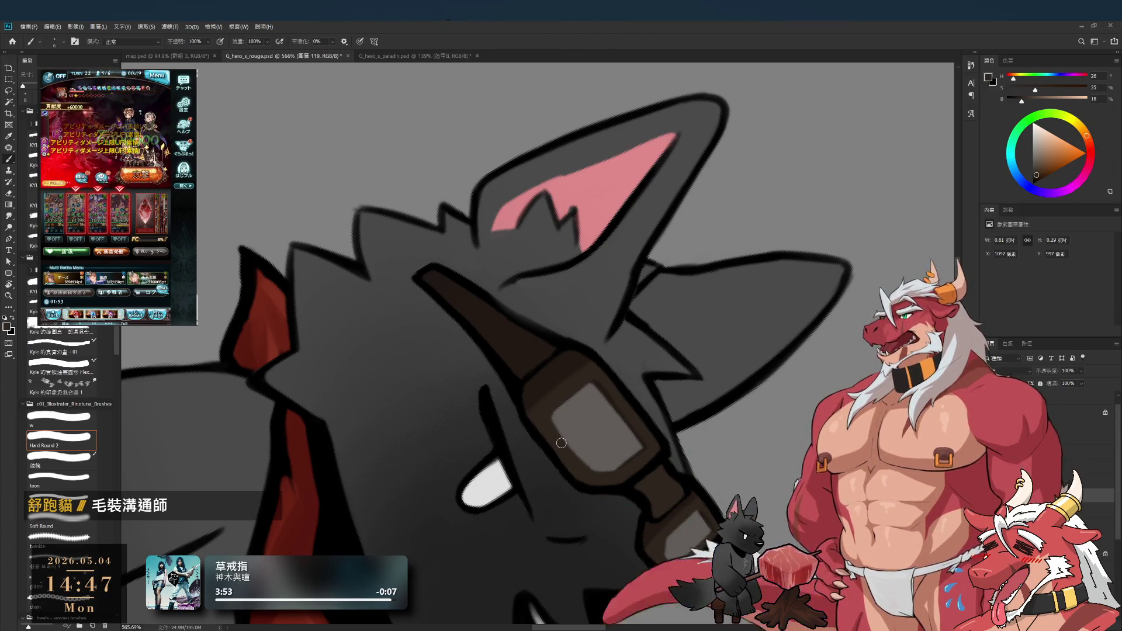
key("r")
left_click_drag(658, 298, 667, 342)
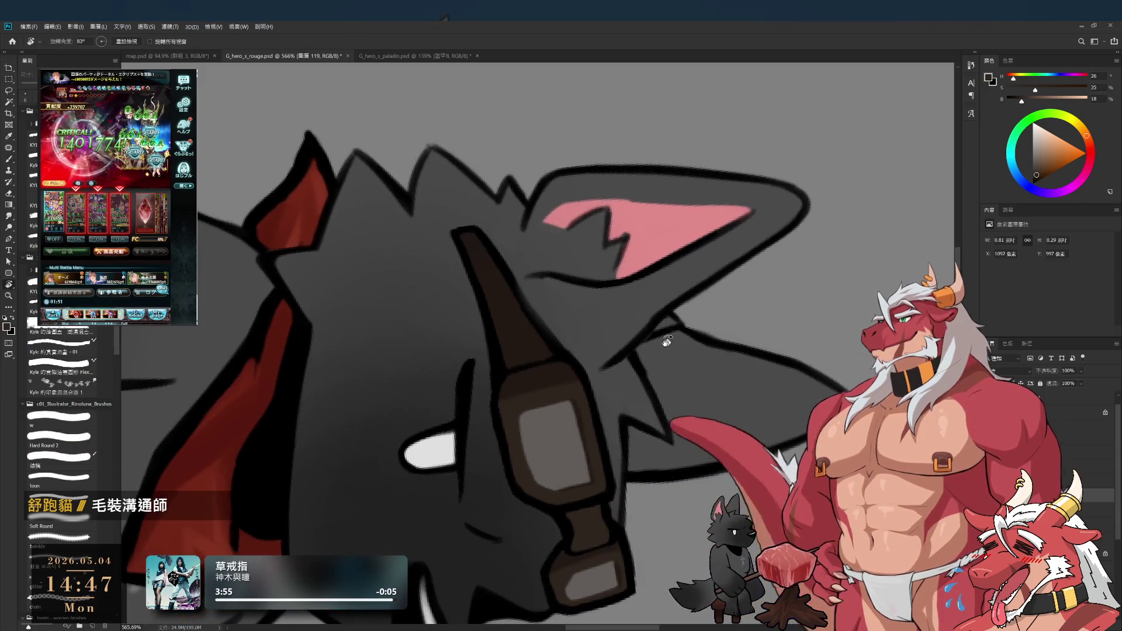
Step: Pick black from the dark outline and tilt the view back toward upright
key("b")
left_click(578, 358, "alt")
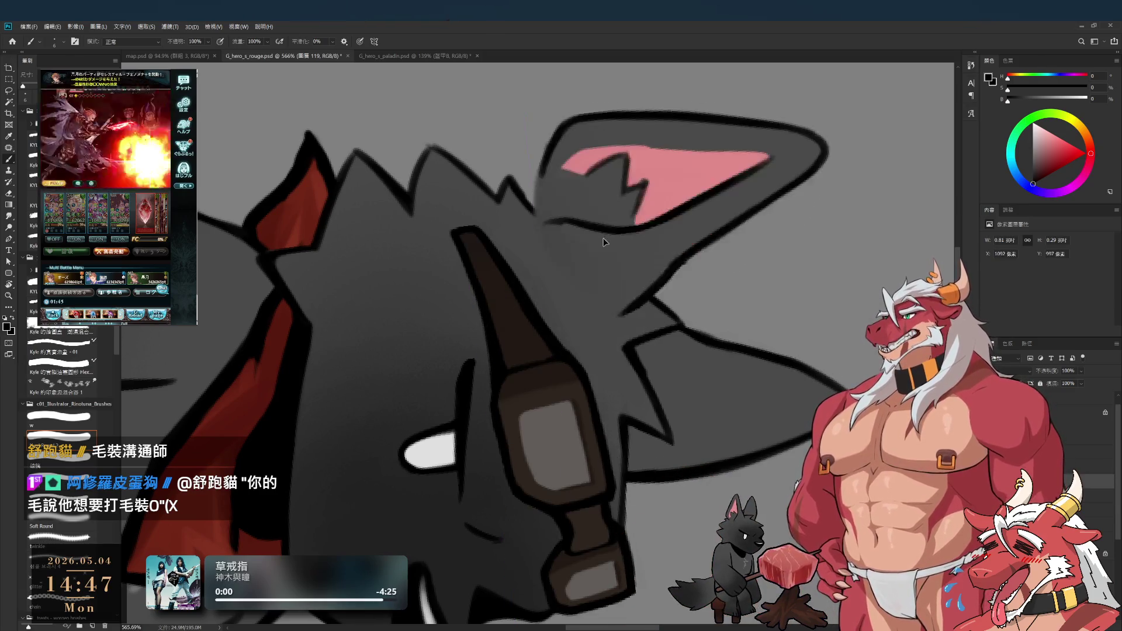
key("r")
mouse_move(729, 349)
left_mouse_down()
mouse_move(685, 214)
mouse_move(627, 156)
left_mouse_up()
scroll(681, 272, "down", 3)
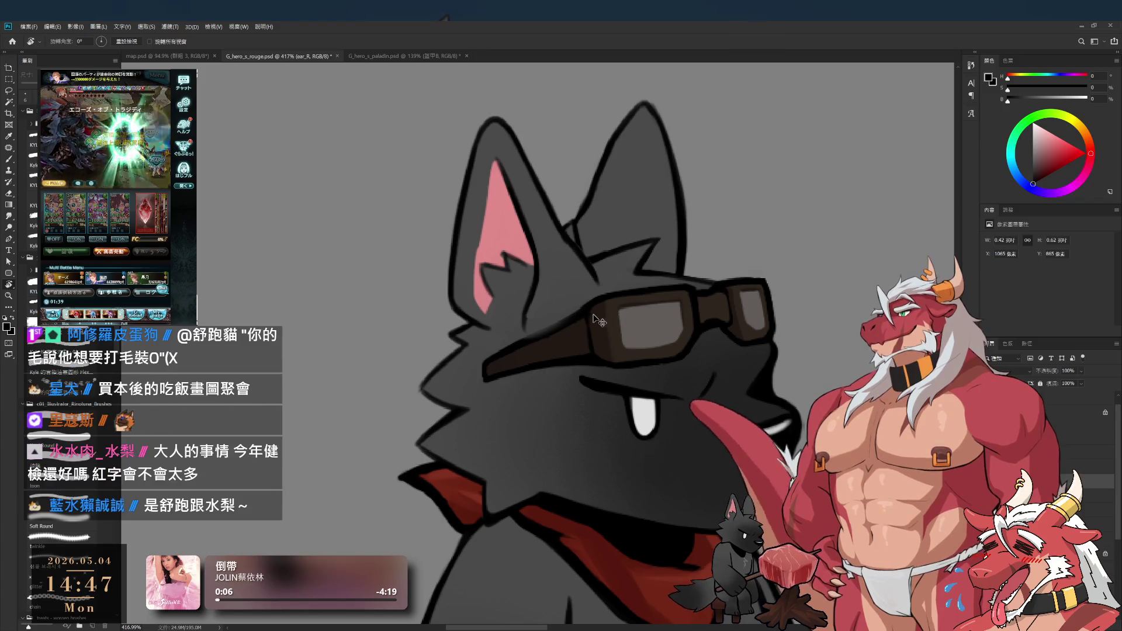
Step: Select the goggles layer 圖層 119 and nudge it slightly higher on the face
left_click(635, 326, "ctrl")
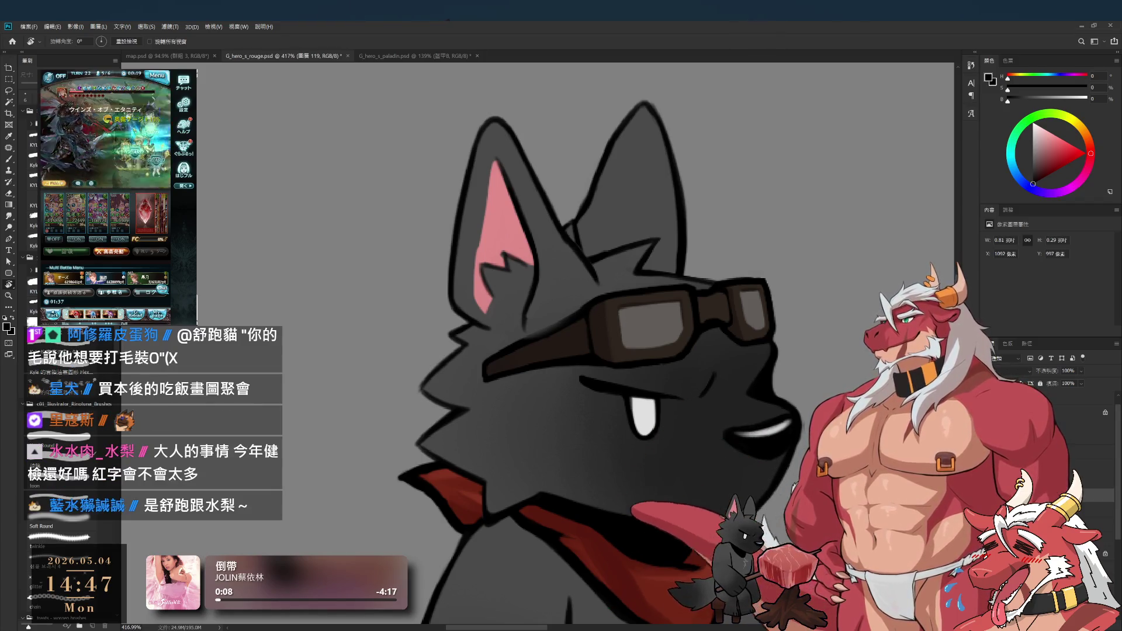
scroll(698, 378, "down", 3)
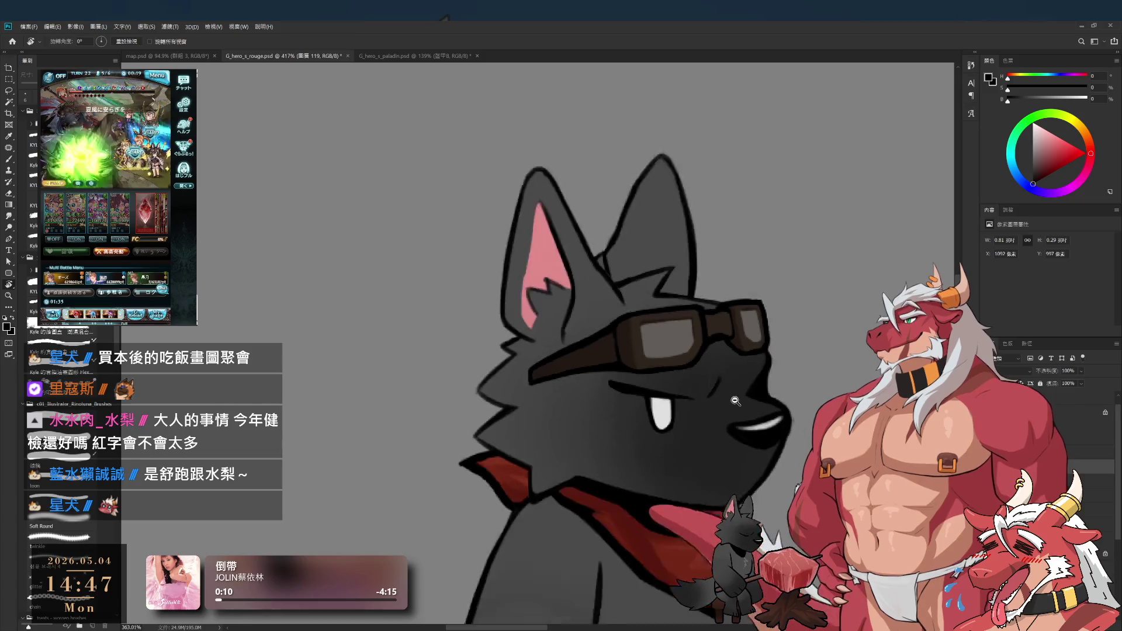
scroll(698, 379, "up", 5)
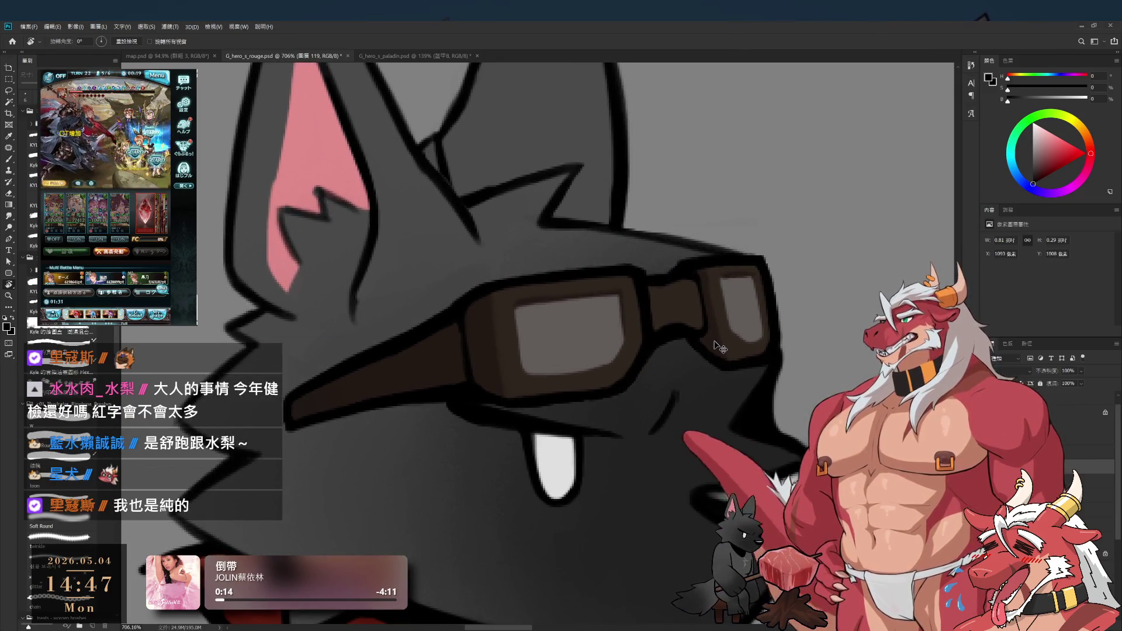
left_click_drag(720, 347, 719, 326)
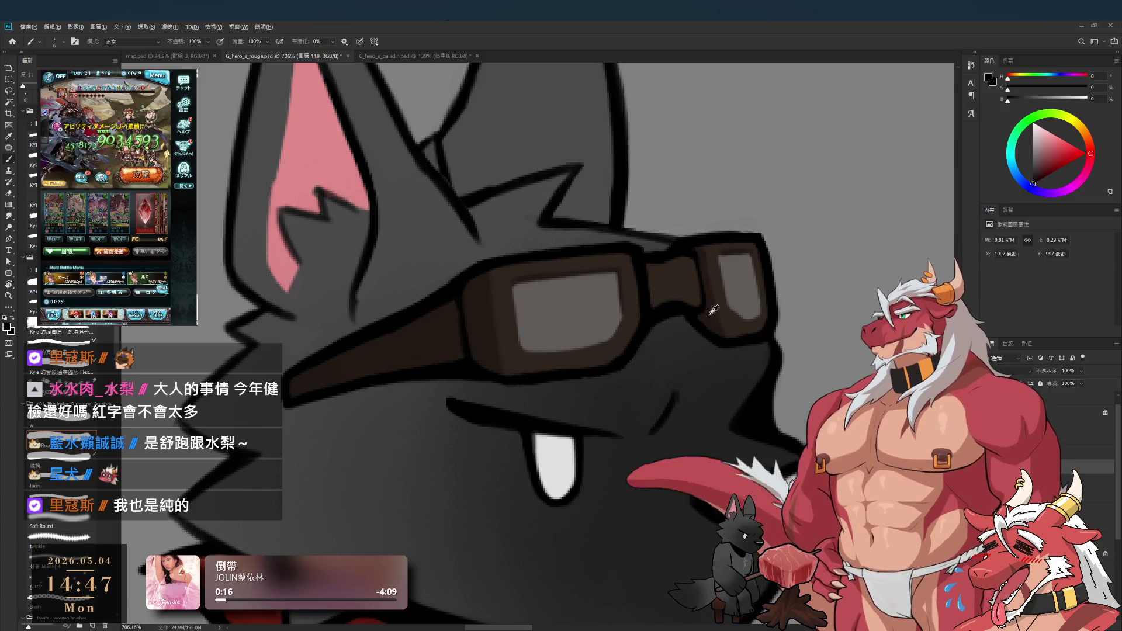
Step: Sample the goggles' dark browns, enlarge the brush two notches, and tilt the view
left_click(711, 314, "alt")
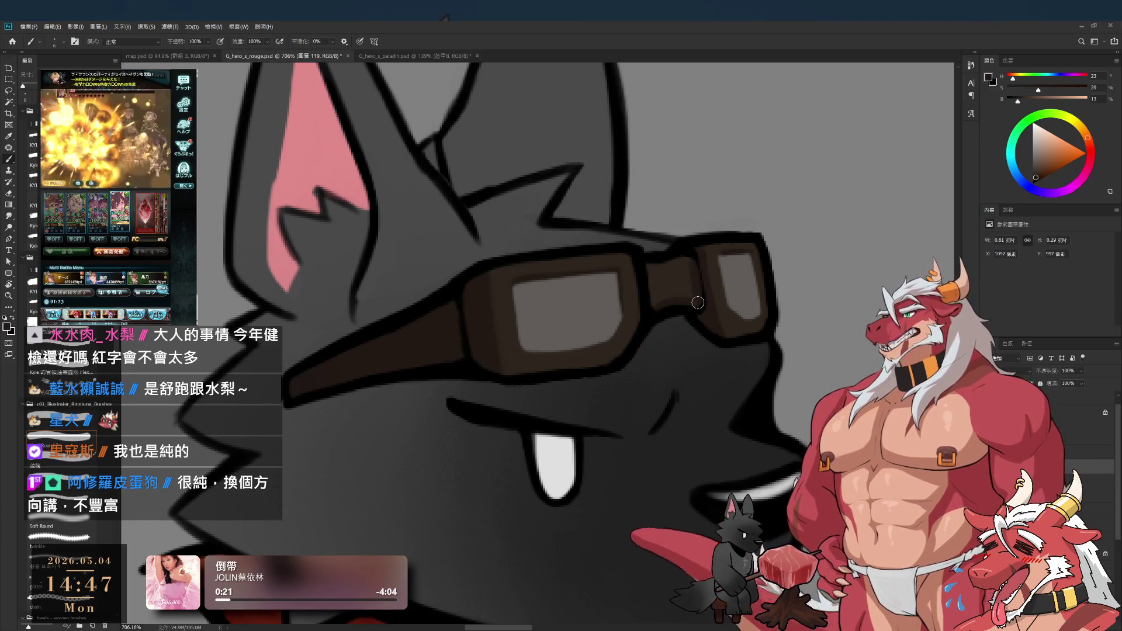
key("bracketright")
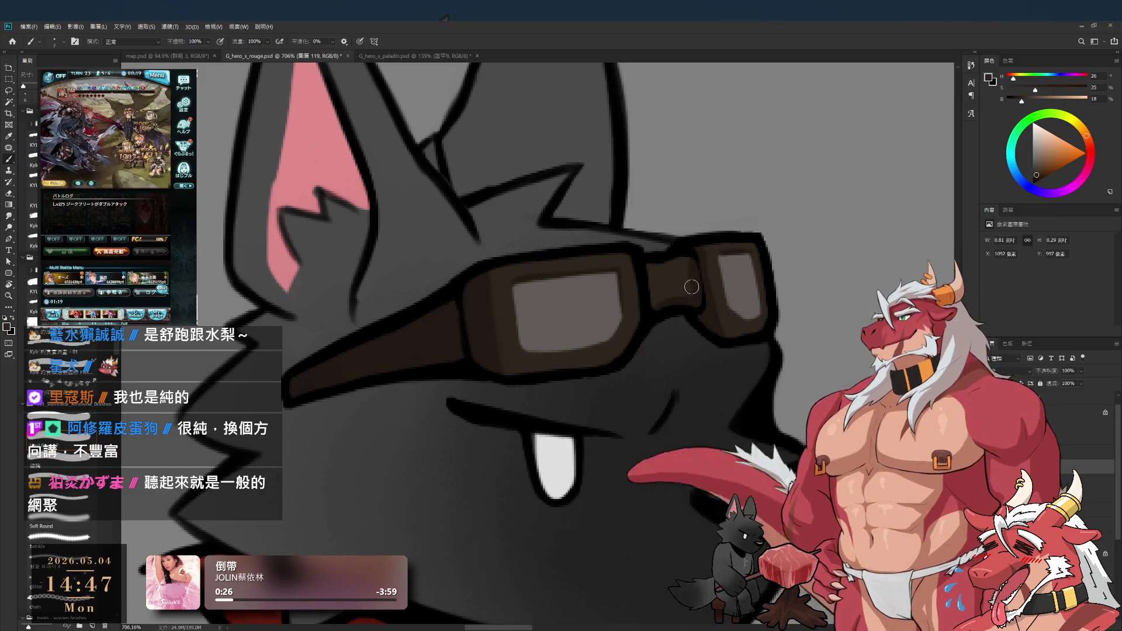
key("bracketright")
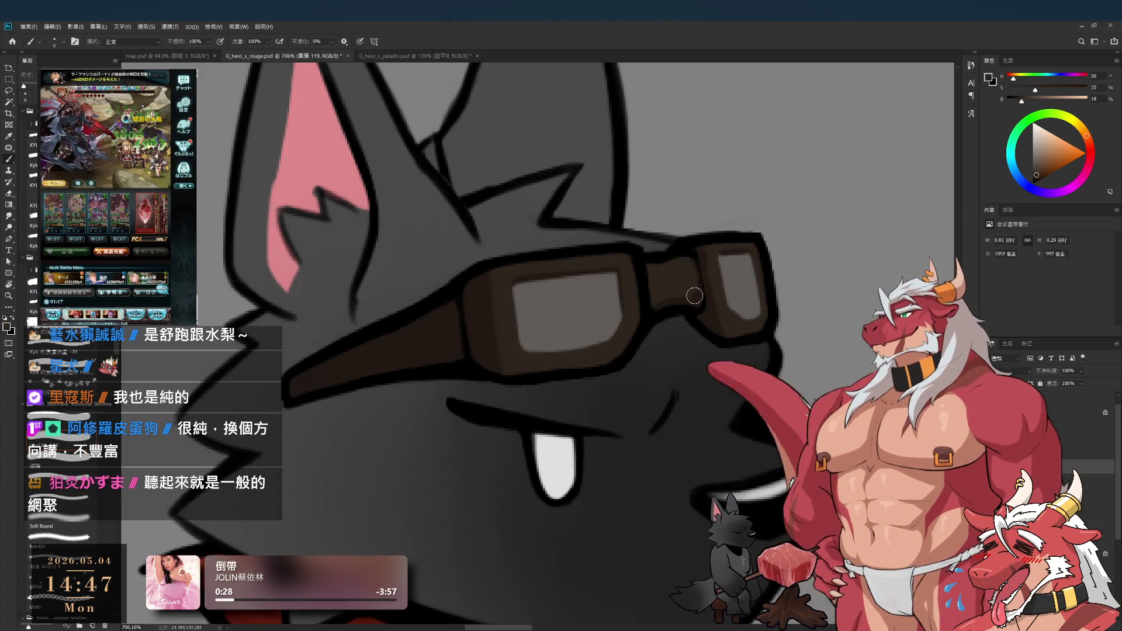
left_click(710, 308, "alt")
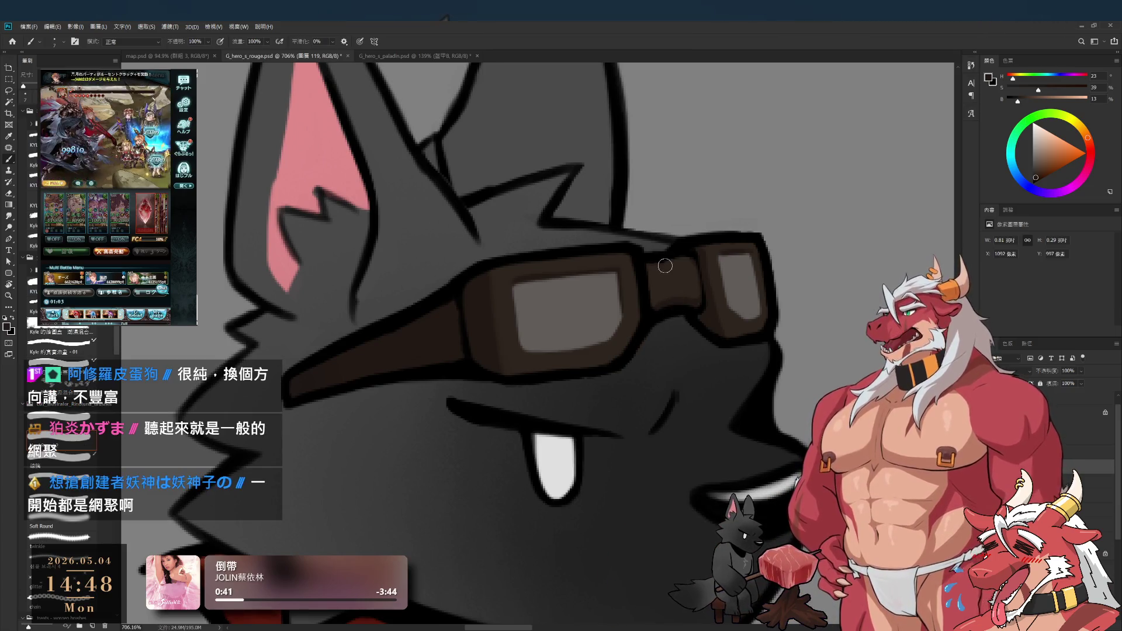
left_click_drag(671, 297, 536, 279)
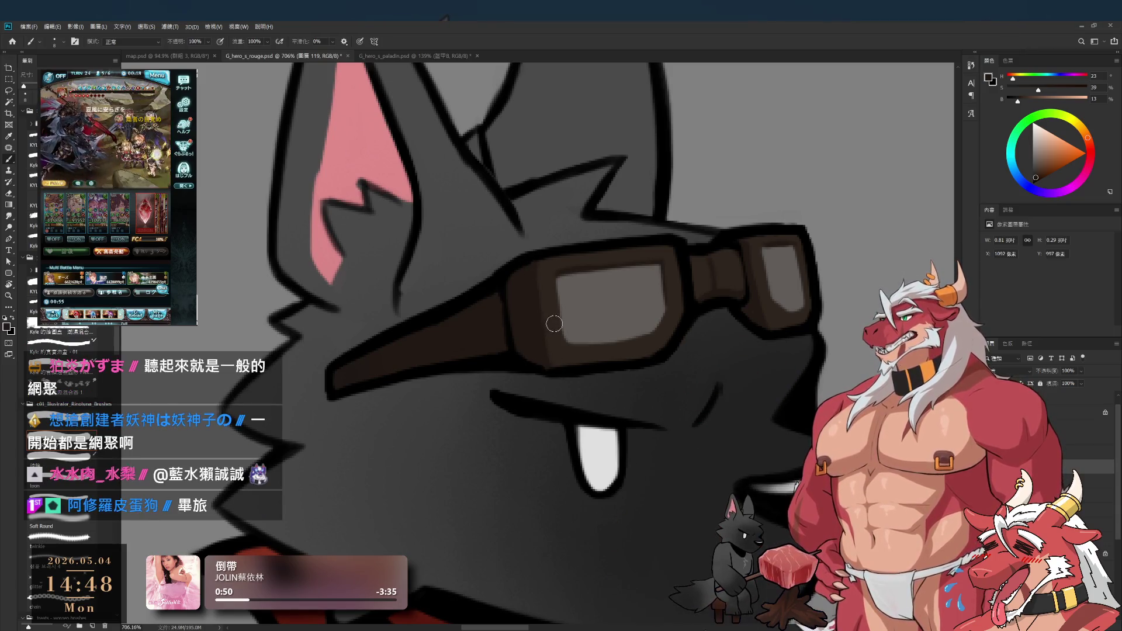
scroll(556, 336, "down", 3)
scroll(556, 336, "up", 3)
Step: Paint a mid-grey highlight down the right lens, then re-sample the goggle browns
left_click(529, 356, "alt")
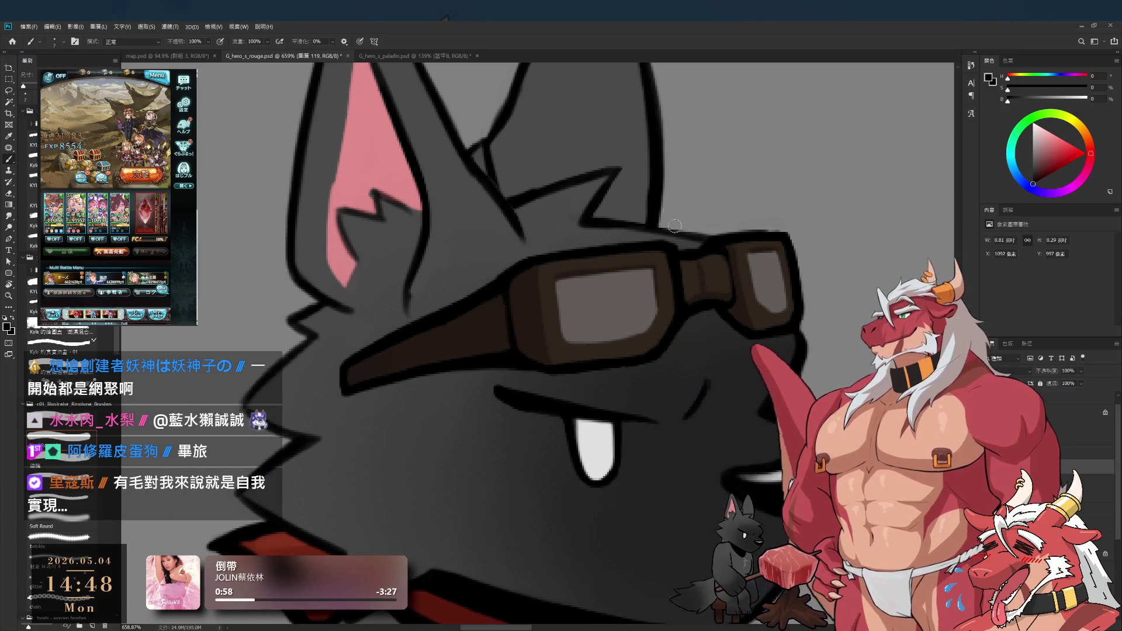
left_click(714, 269, "alt")
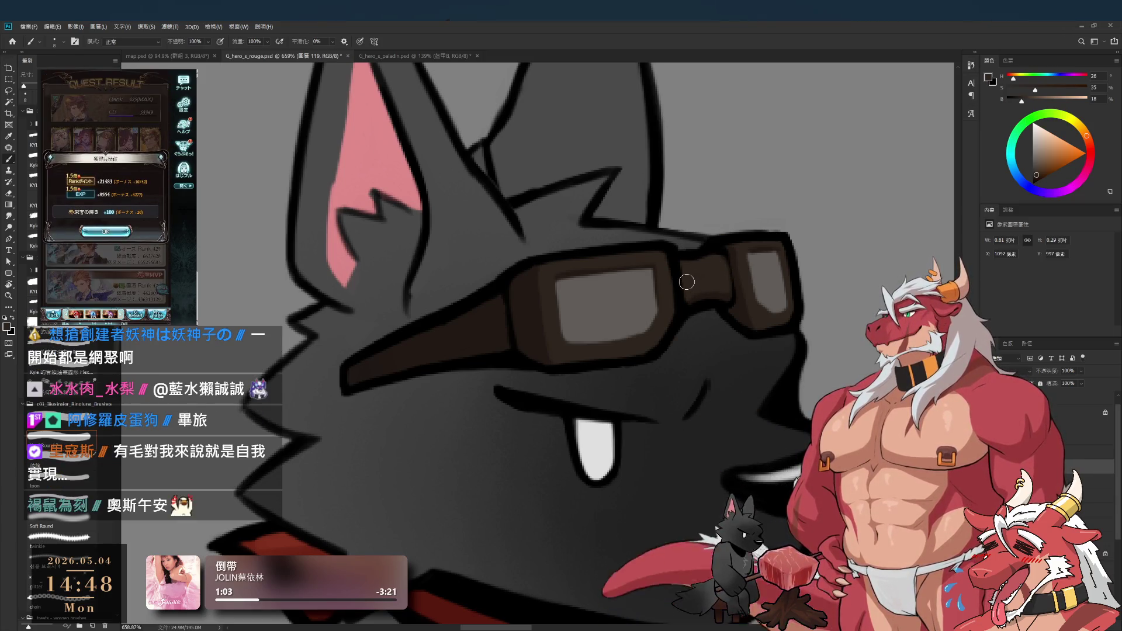
left_click(643, 303, "alt")
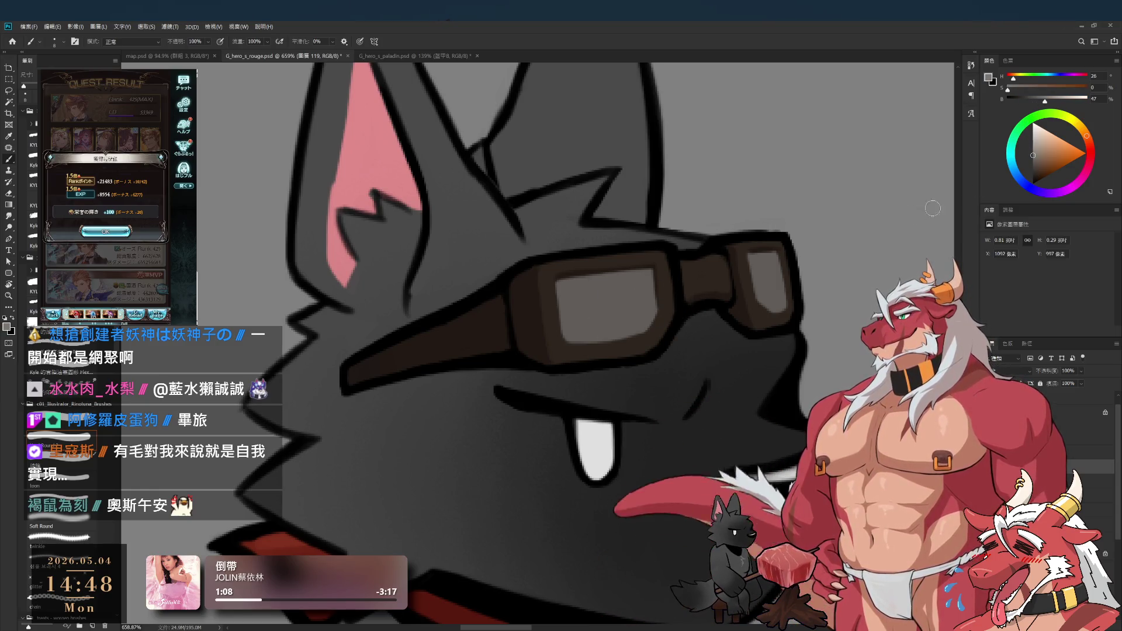
left_click_drag(779, 268, 784, 297)
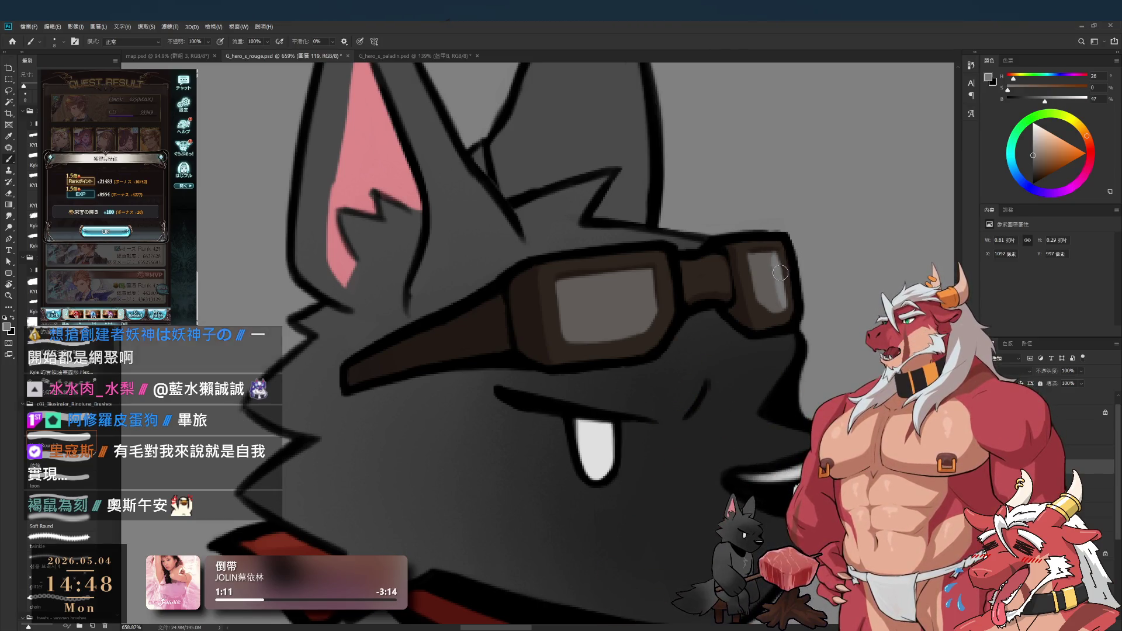
left_click_drag(776, 264, 780, 299)
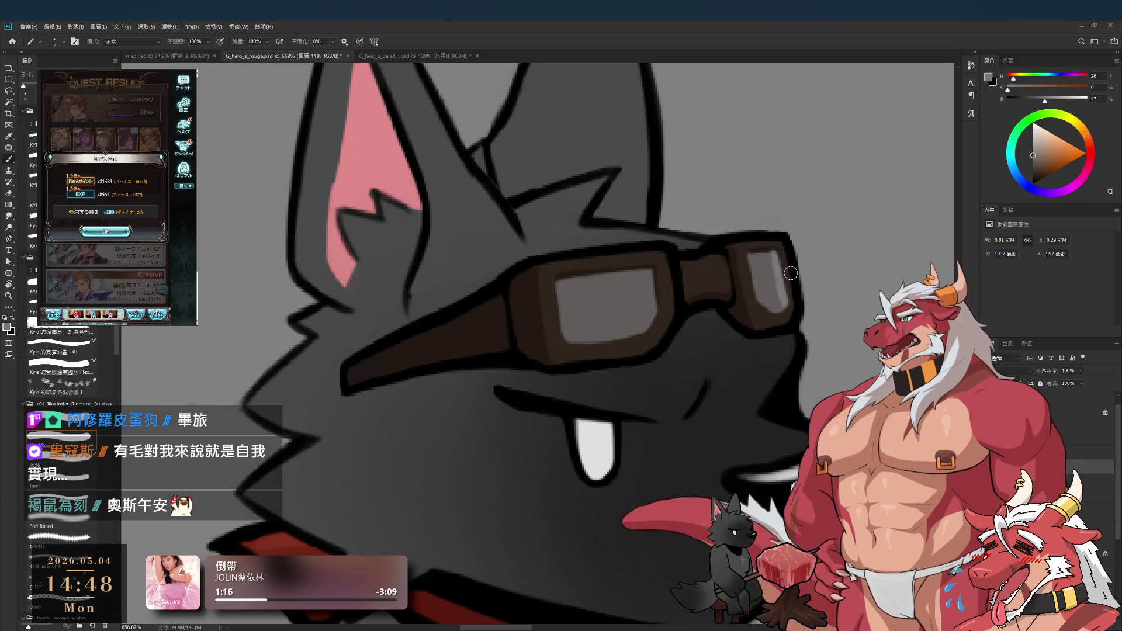
left_click(761, 250, "alt")
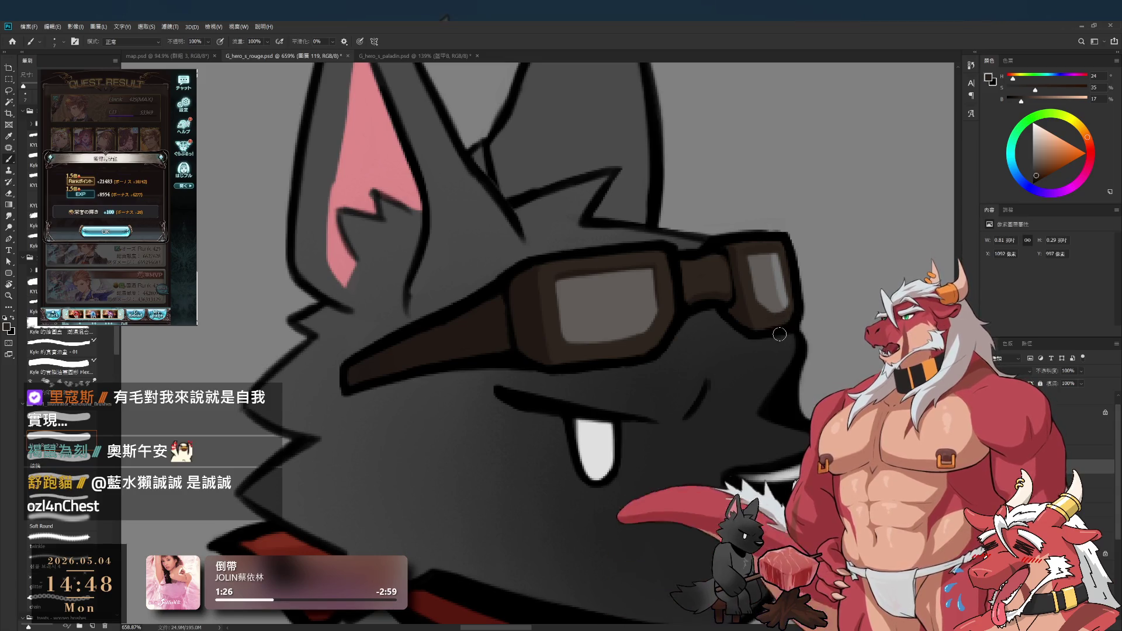
left_click(745, 319, "alt")
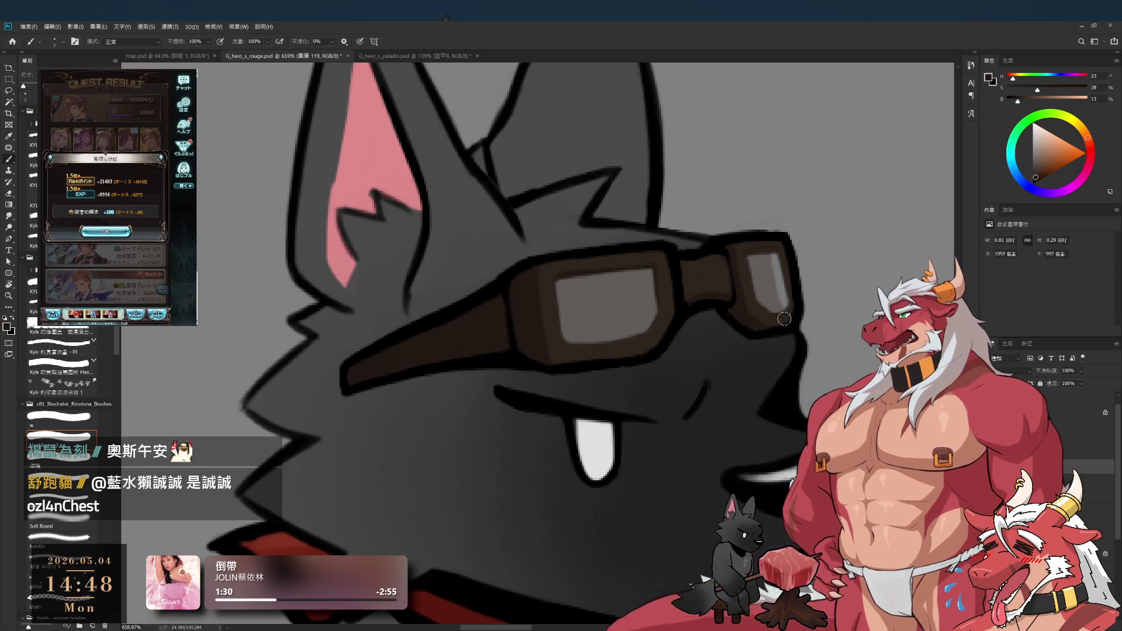
left_click(780, 319, "alt")
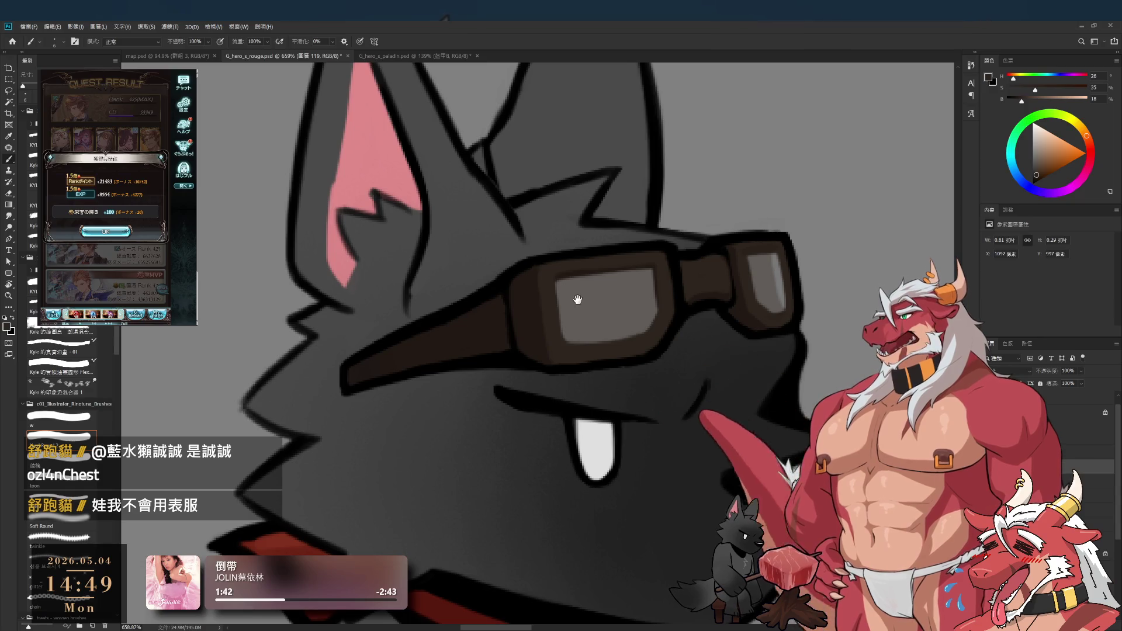
scroll(631, 318, "up", 3)
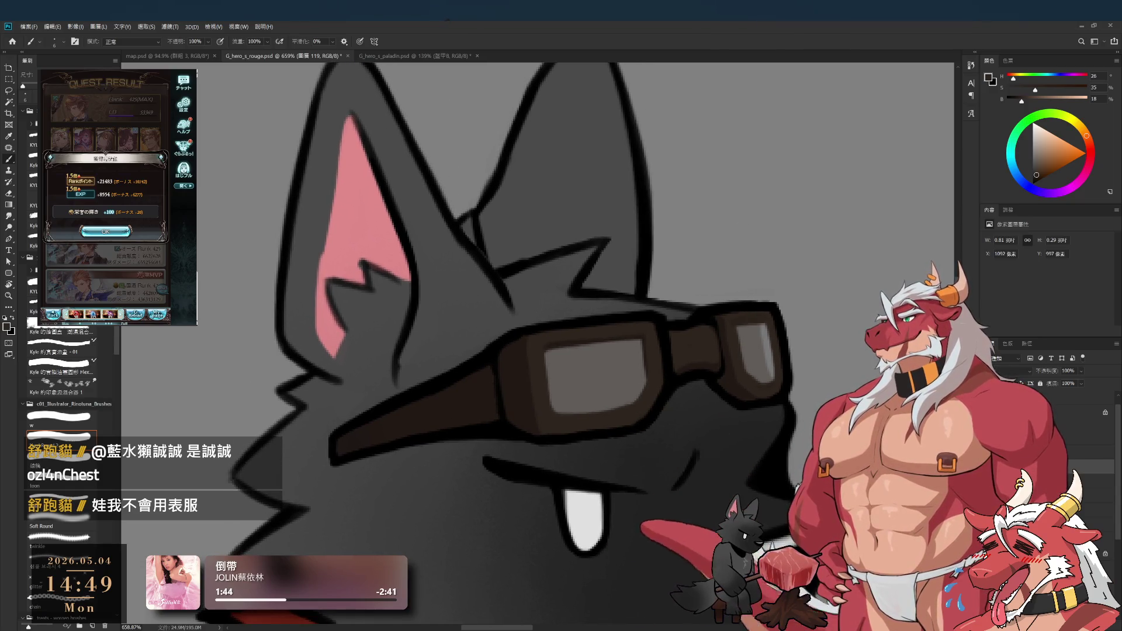
Step: In the side game window, leave the quest results and start the level 275 challenge battle
left_click(107, 232)
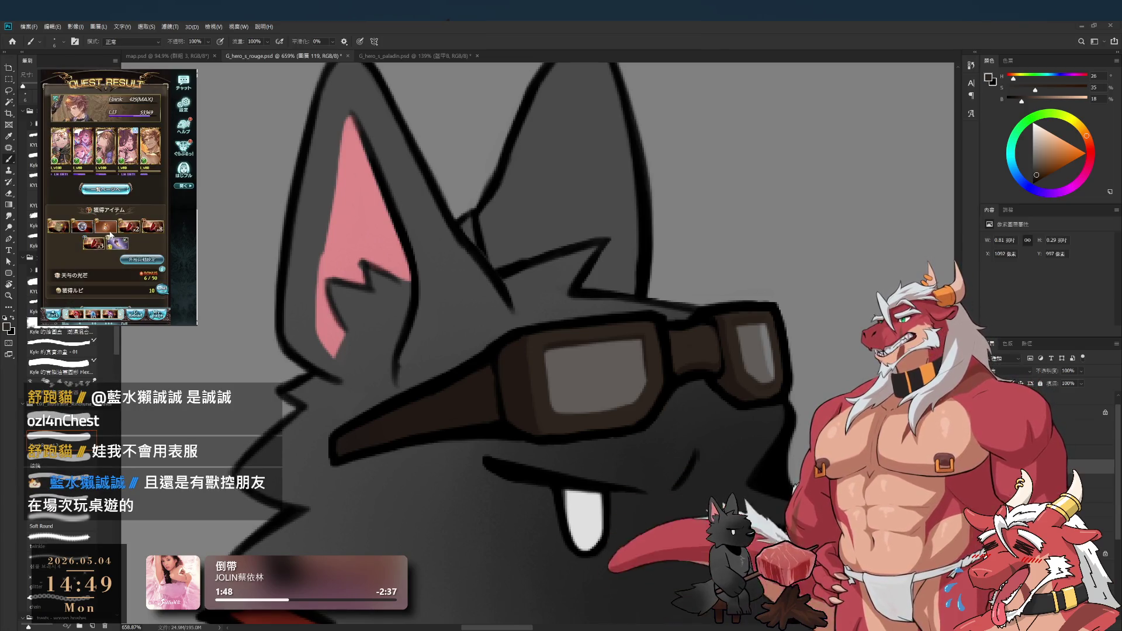
left_click(159, 222)
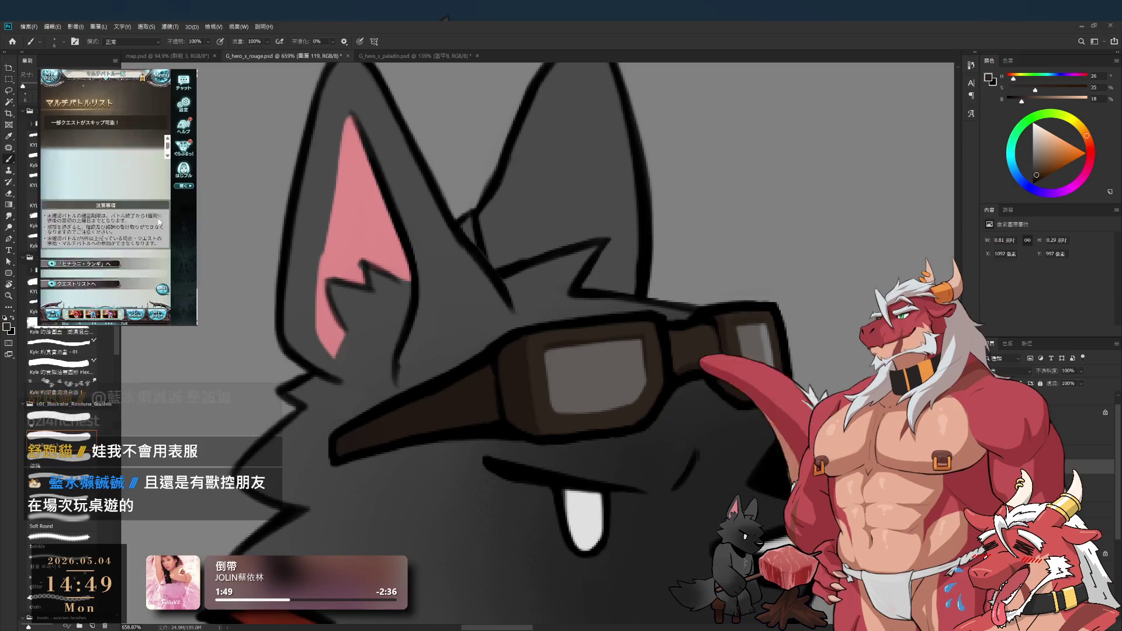
left_click(110, 248)
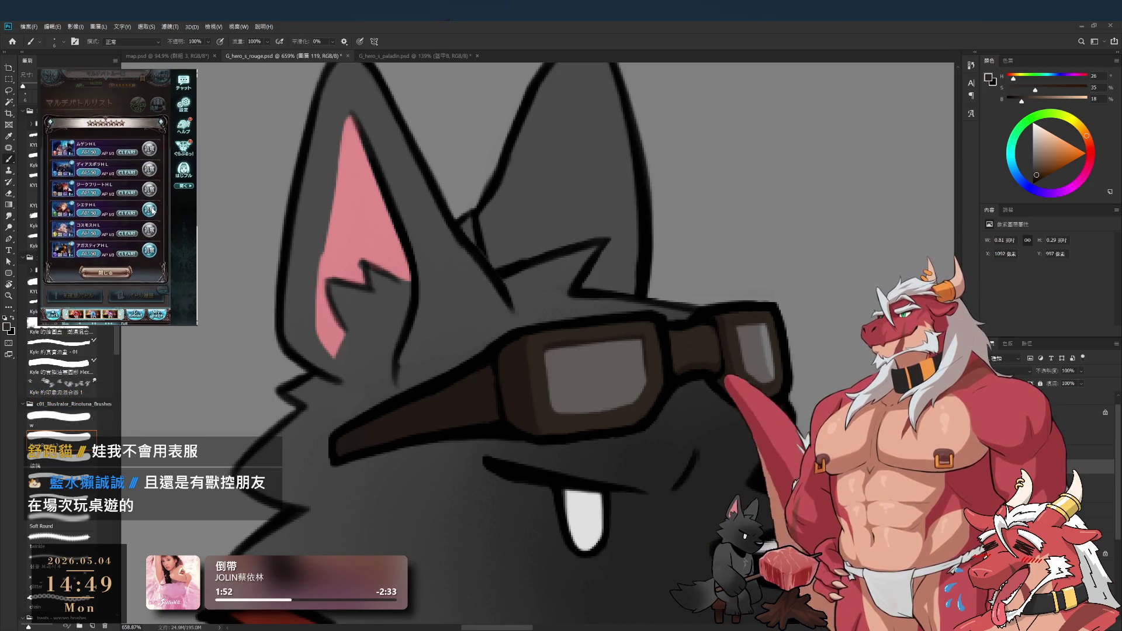
left_click(138, 257)
left_click(140, 273)
left_click(136, 278)
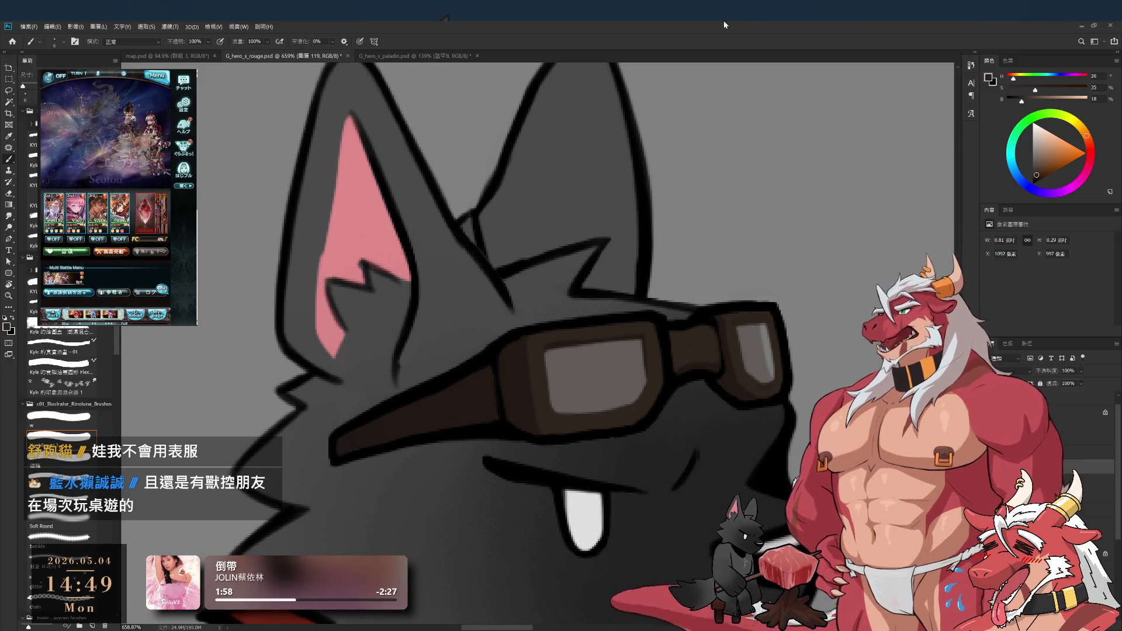
scroll(757, 331, "down", 3)
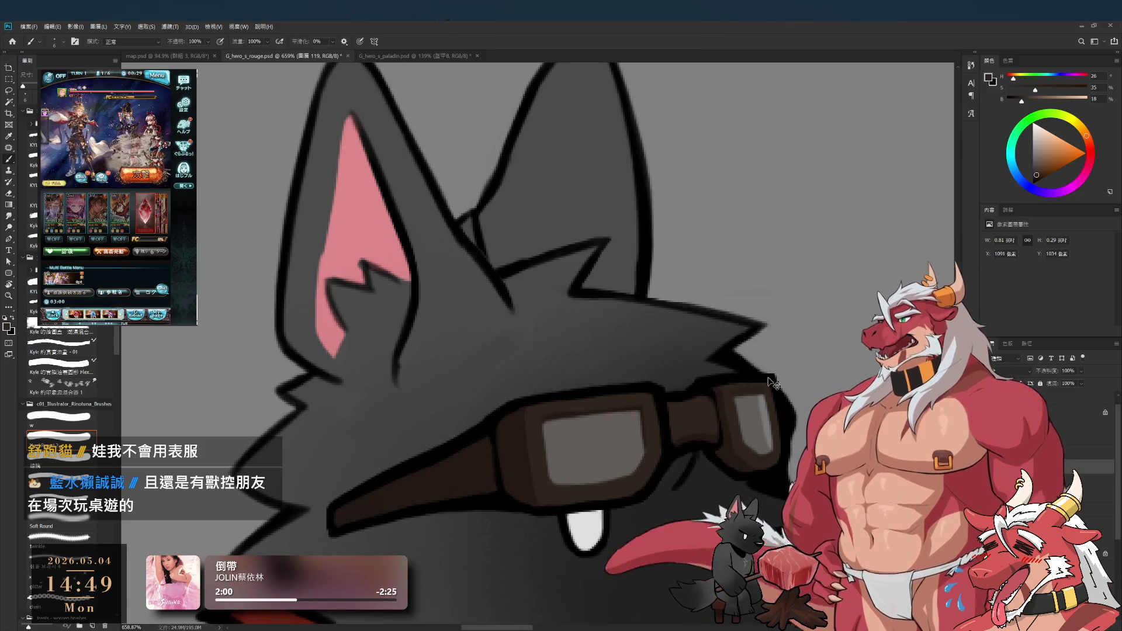
Step: Pan the wolf's head right, reset colours to default black, and zoom out to the full head
scroll(757, 331, "down", 1)
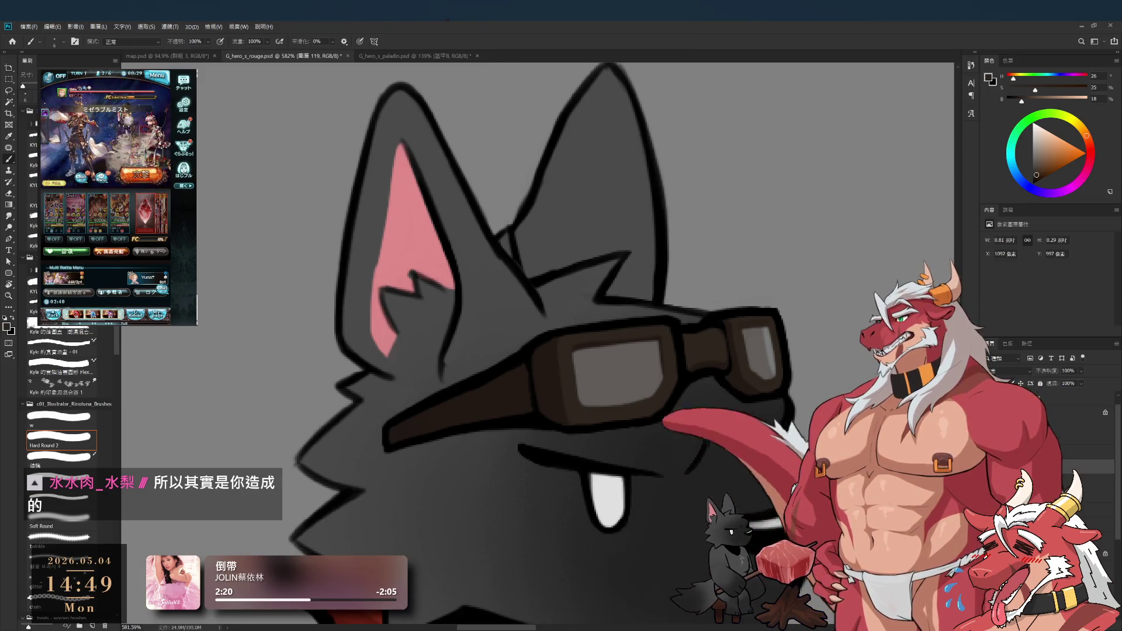
mouse_move(511, 129)
left_mouse_down()
mouse_move(613, 114)
mouse_move(668, 129)
left_mouse_up()
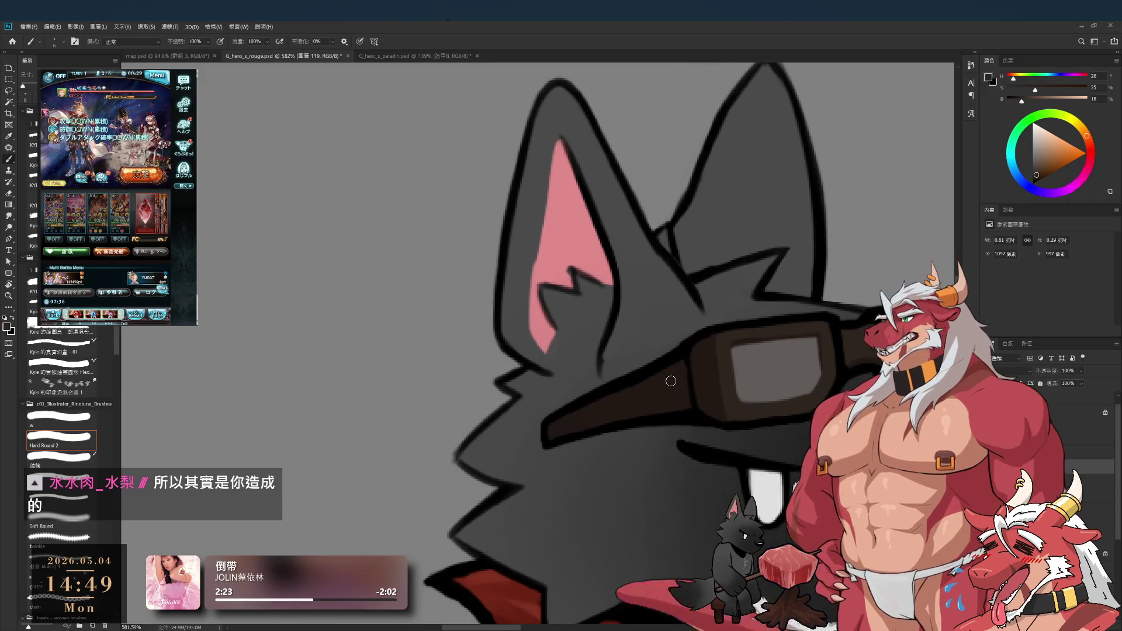
key("d")
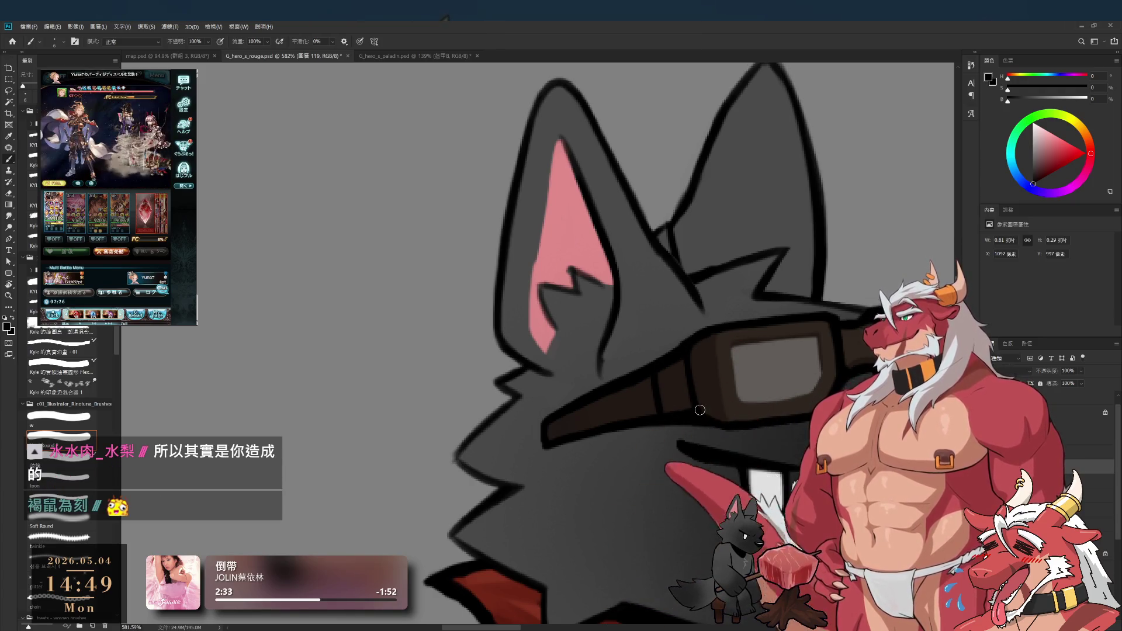
left_click_drag(691, 400, 640, 302)
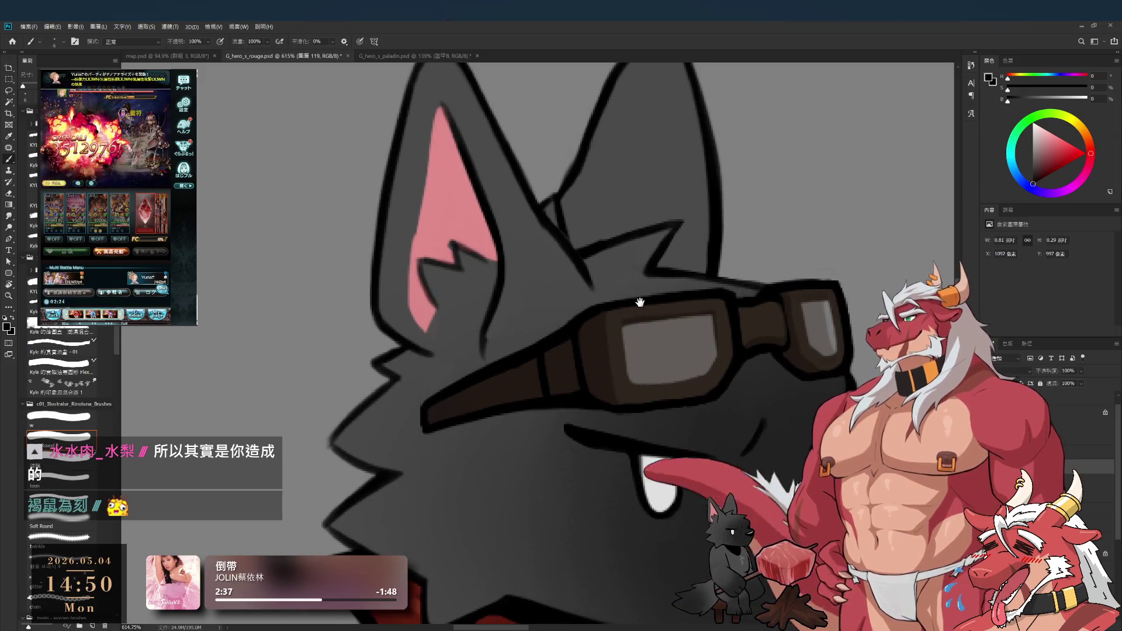
Step: Sample the lens's warm grey and try a highlight stroke down the left lens, undoing it
left_click(835, 323, "alt")
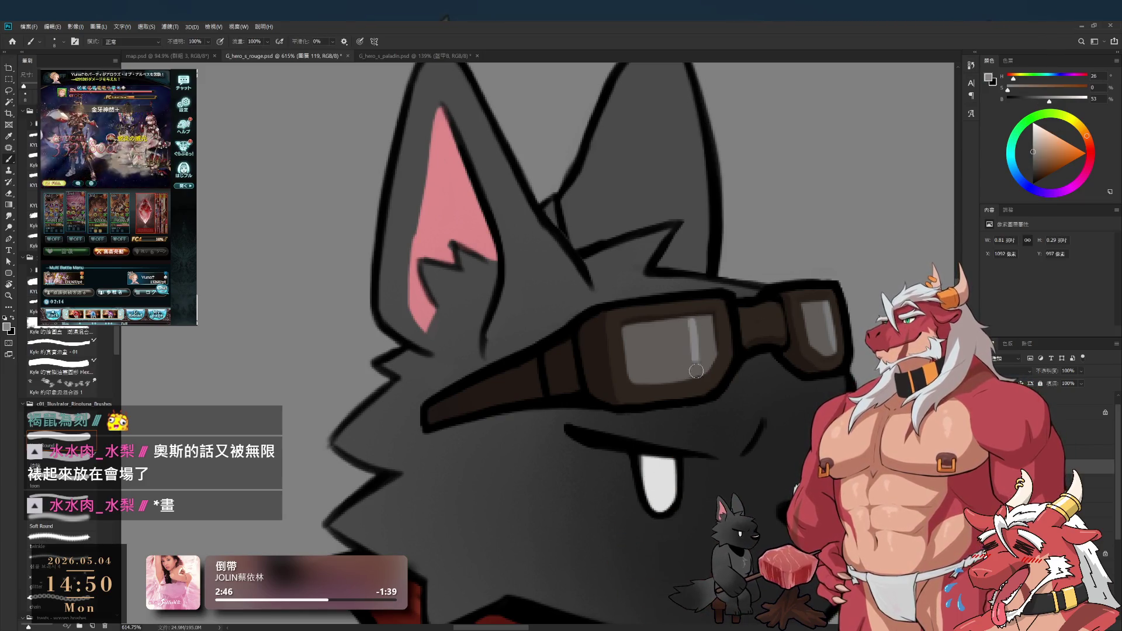
key("r")
mouse_move(860, 205)
left_mouse_down()
mouse_move(549, 497)
mouse_move(591, 489)
mouse_move(708, 392)
mouse_move(645, 186)
mouse_move(768, 225)
left_mouse_up()
key("b")
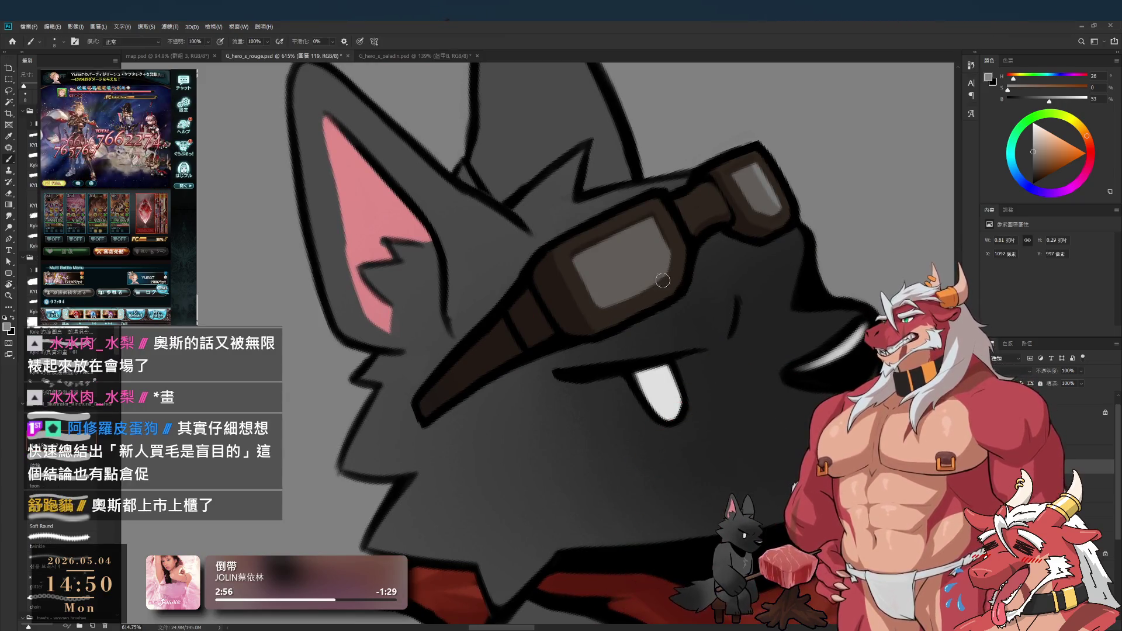
left_click_drag(663, 284, 670, 329)
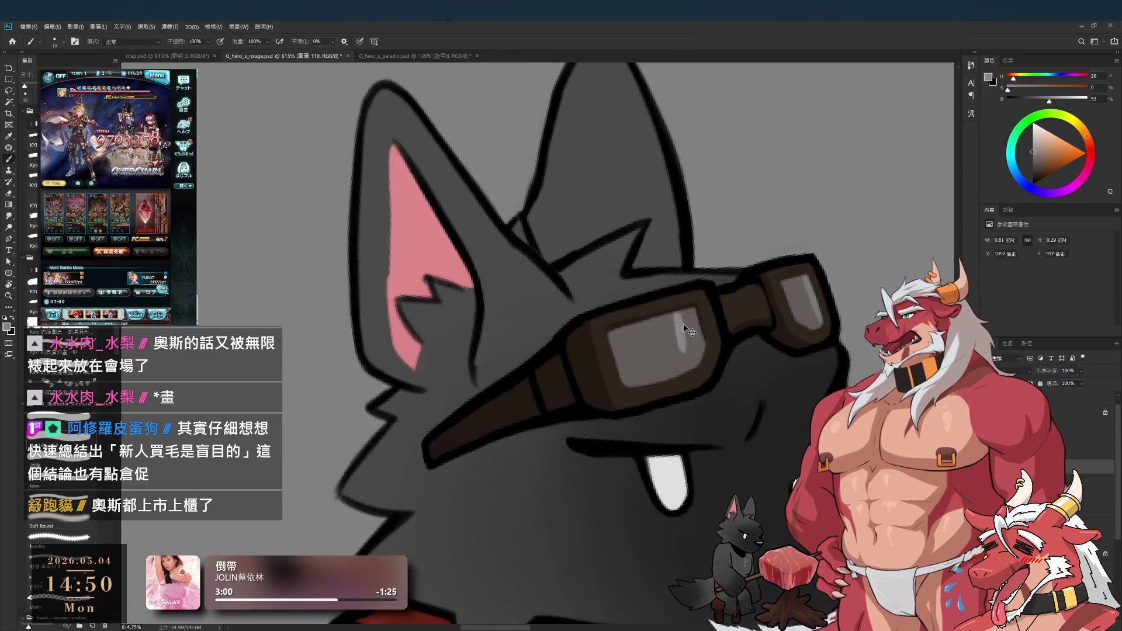
key("ctrl+z")
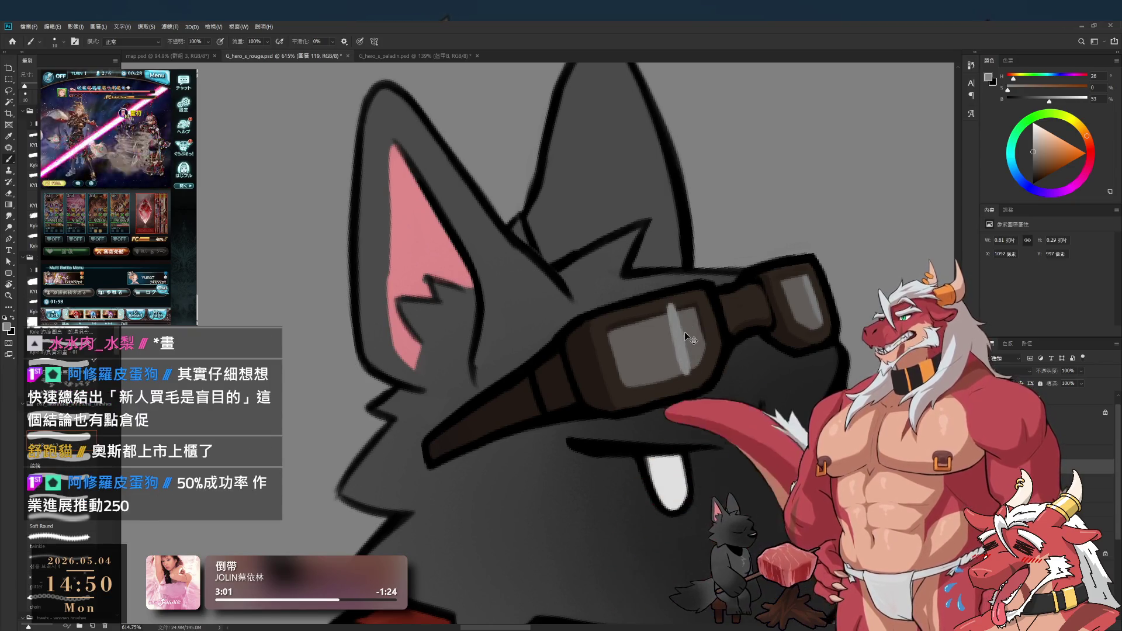
key("bracketright")
key("bracketleft")
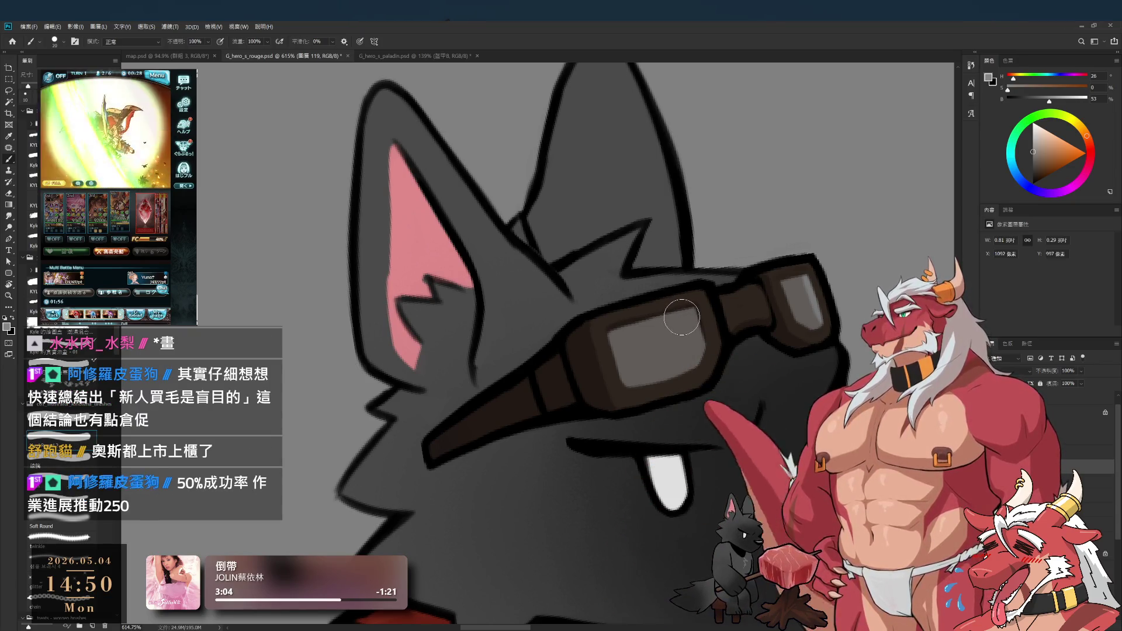
left_click_drag(674, 304, 685, 347)
key("ctrl+z")
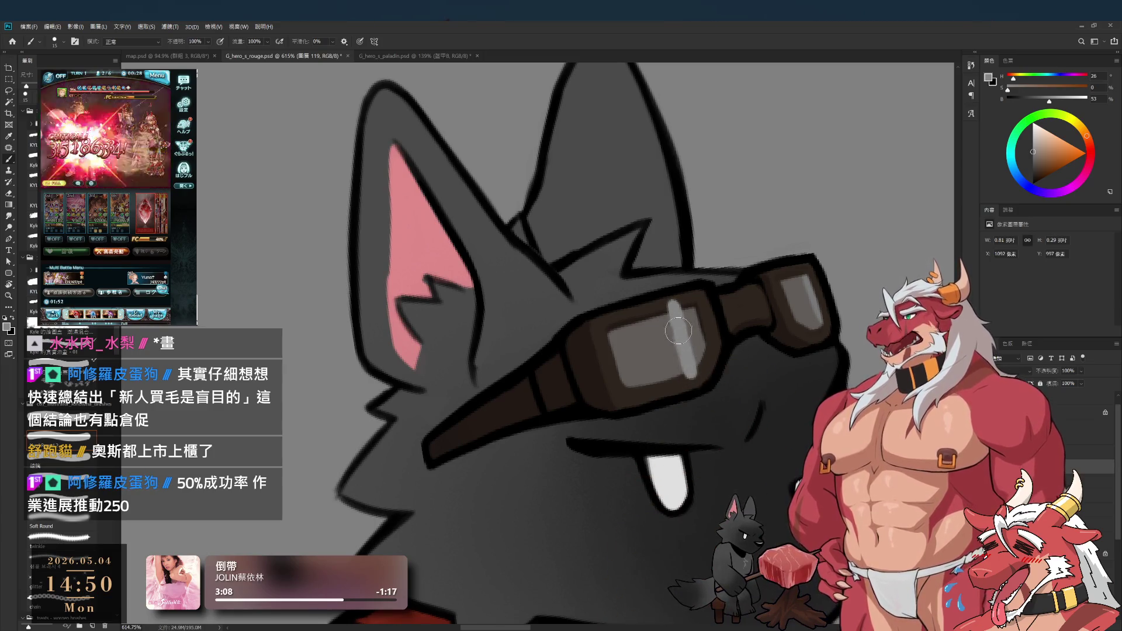
Step: Sample darker frame browns, shrink the brush, and rotate the view along the goggle side
left_click(704, 373, "alt")
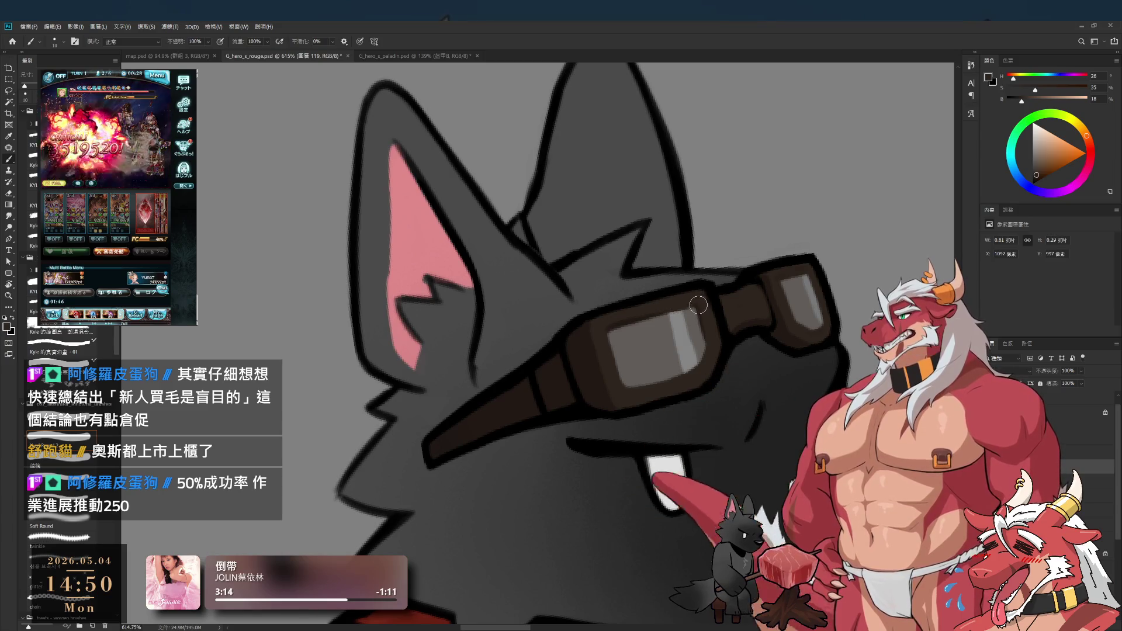
left_click(629, 321, "alt")
key("bracketleft")
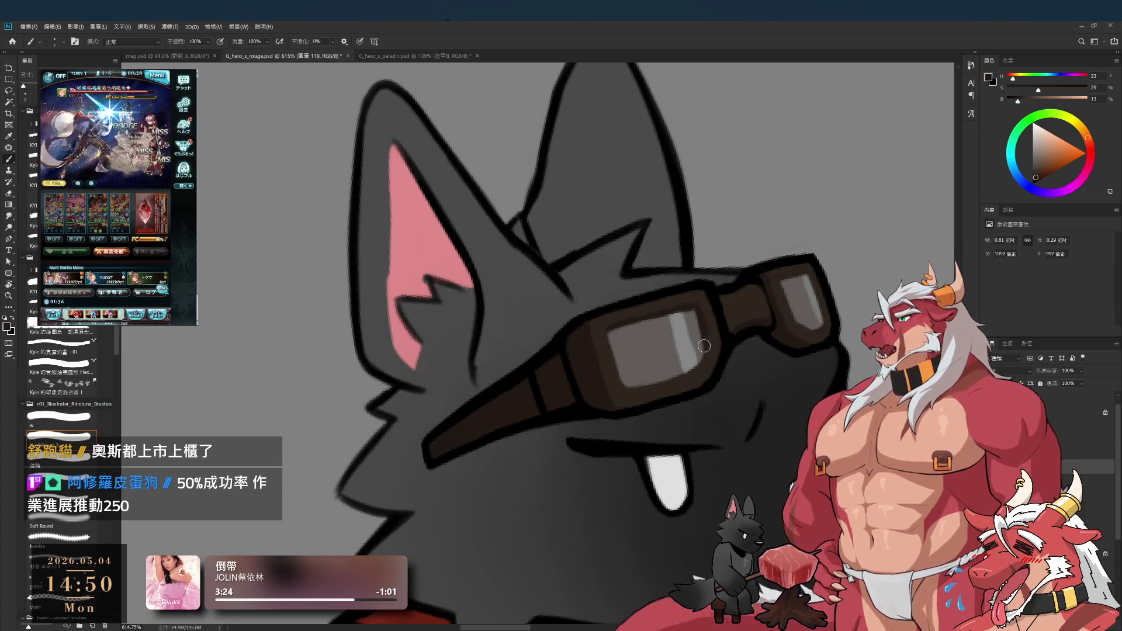
key("r")
mouse_move(705, 349)
left_mouse_down()
mouse_move(661, 246)
mouse_move(542, 185)
mouse_move(633, 360)
left_mouse_up()
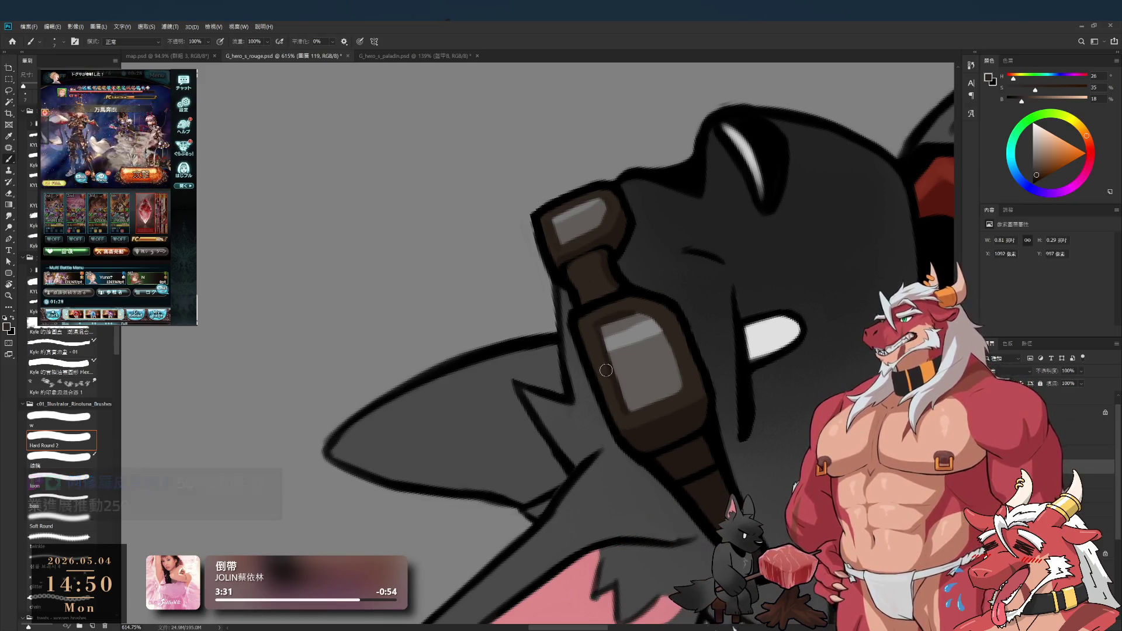
Step: Sample a darker brown and paint the goggle frame while rotating the view around the goggles
key("r")
left_click_drag(614, 406, 667, 452)
key("b")
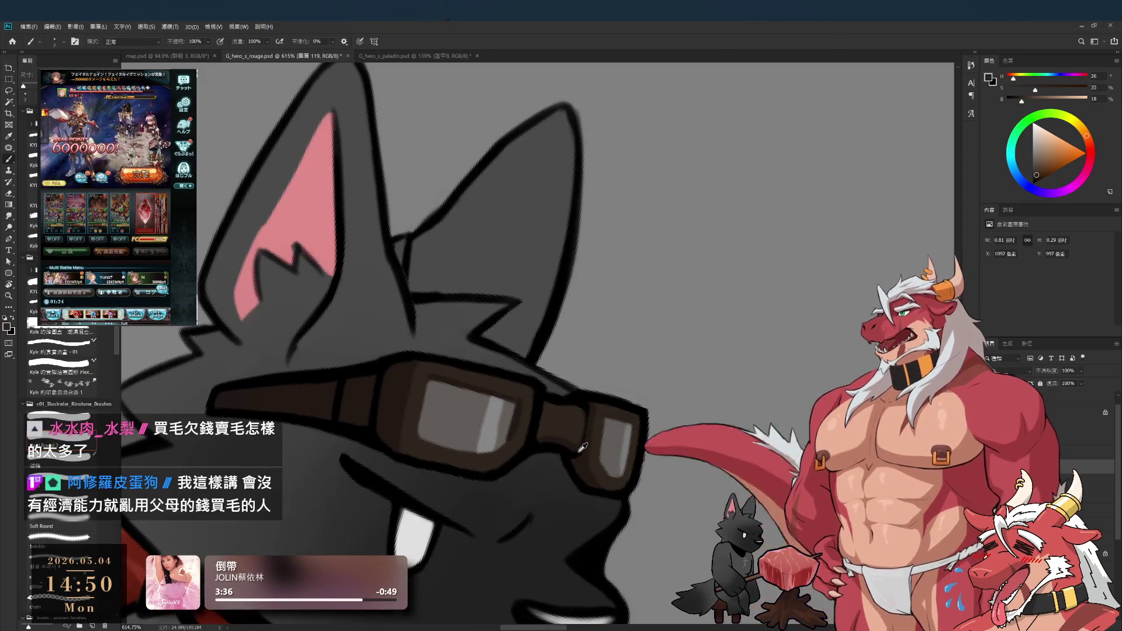
left_click(593, 459, "alt")
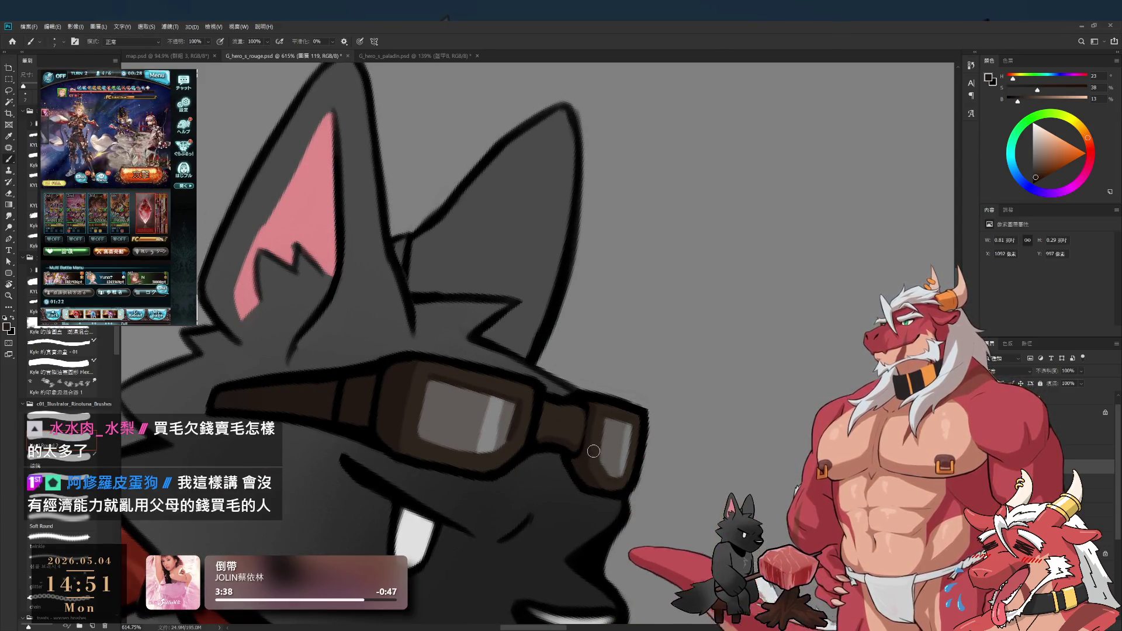
scroll(602, 456, "down", 2)
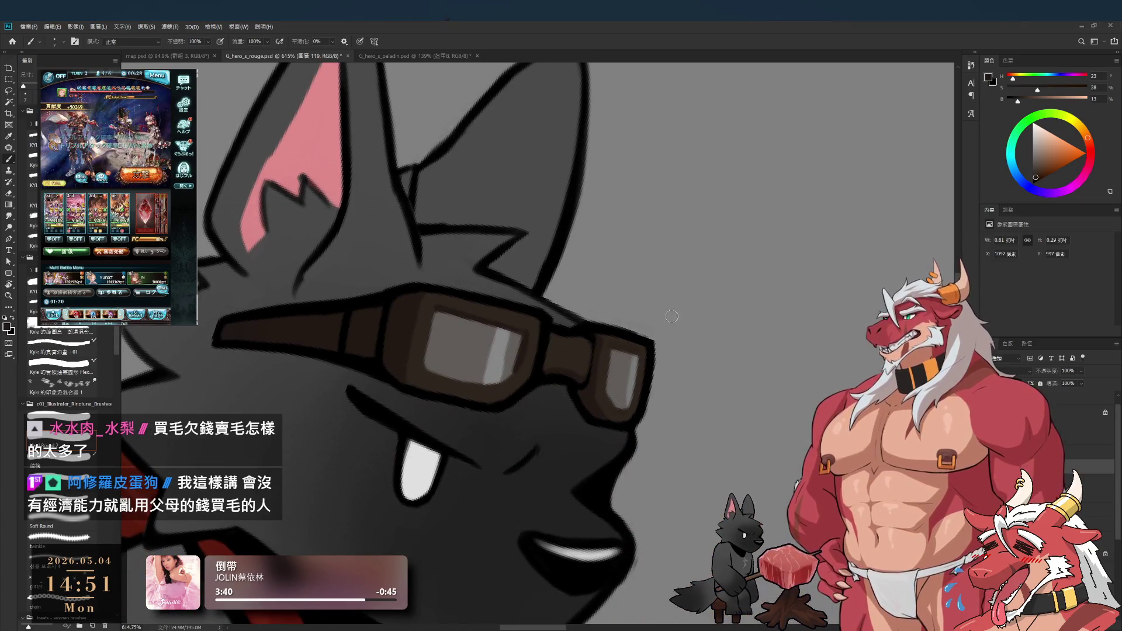
key("r")
left_click_drag(712, 275, 643, 397)
key("b")
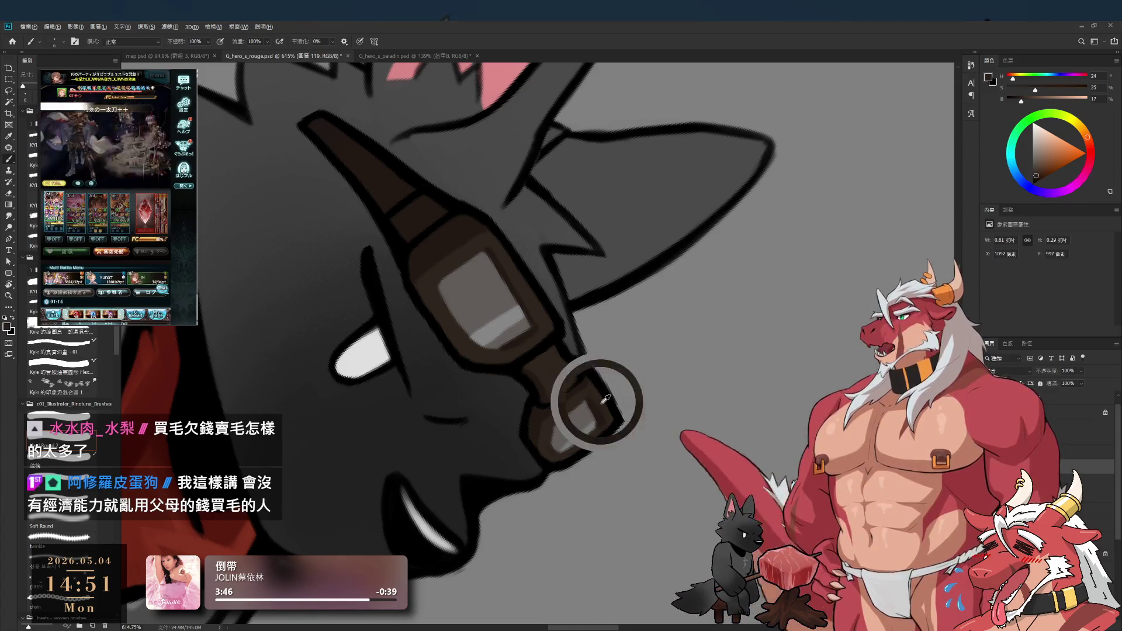
key("r")
left_click_drag(587, 398, 570, 133)
key("b")
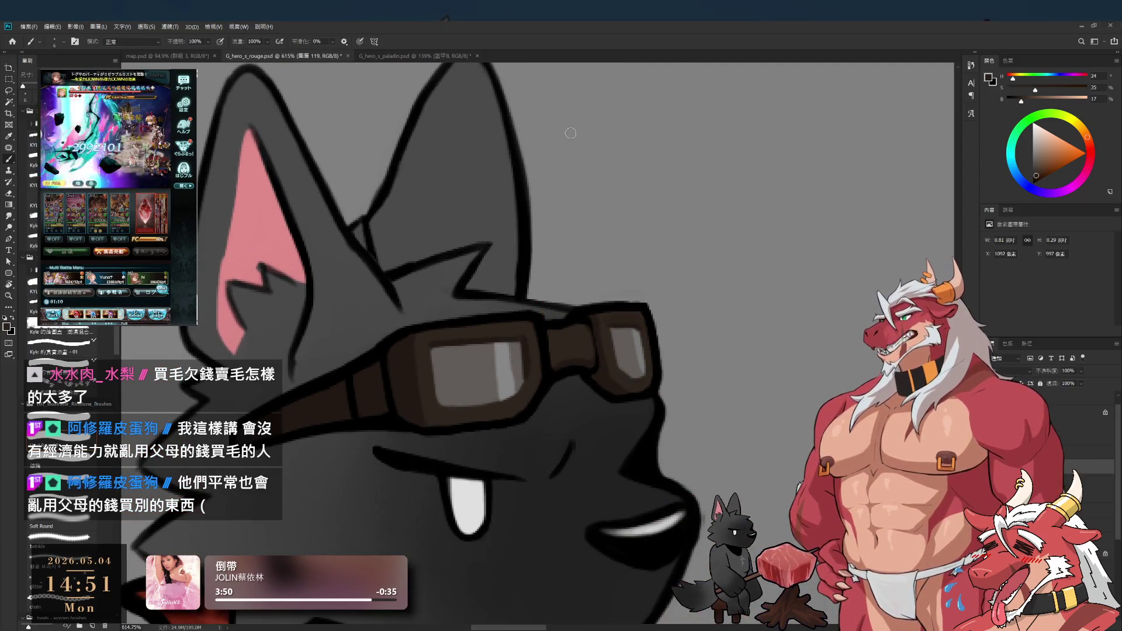
scroll(689, 274, "down", 3)
Step: Erase stray strap edges with the head sideways, then reset to black with a smaller brush
key("r")
left_click_drag(690, 274, 584, 406)
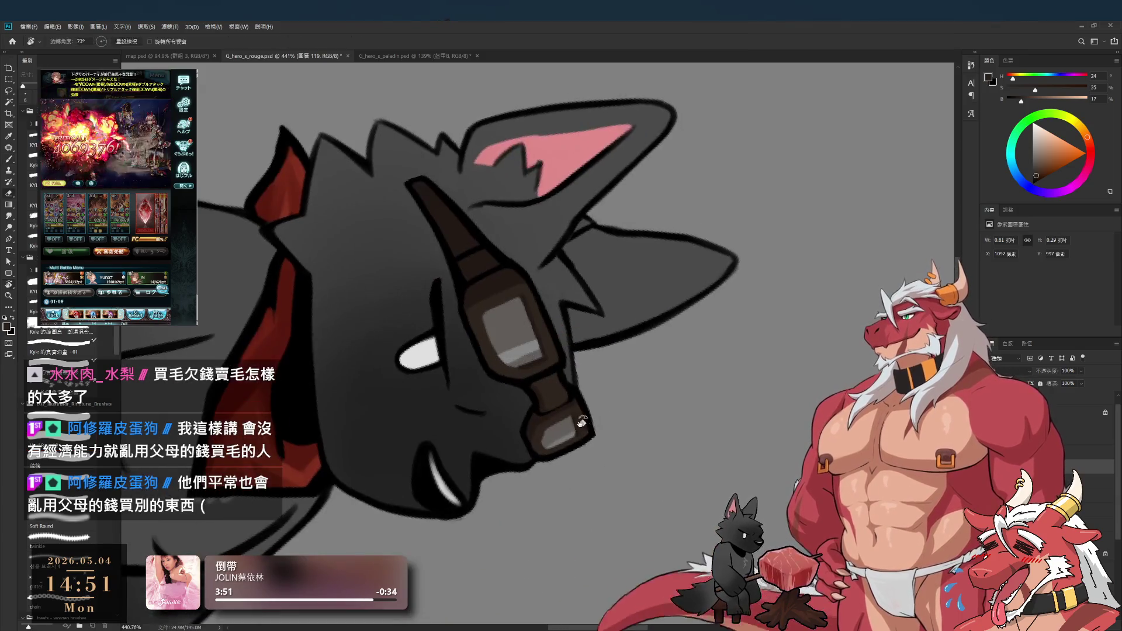
key("e")
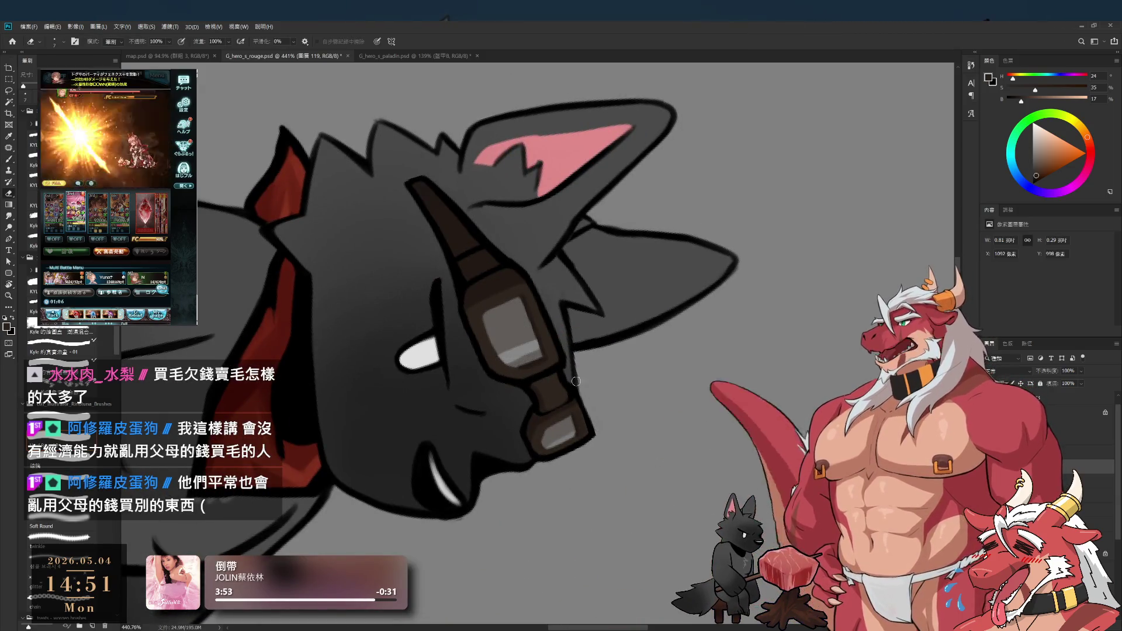
scroll(592, 399, "up", 2)
key("b")
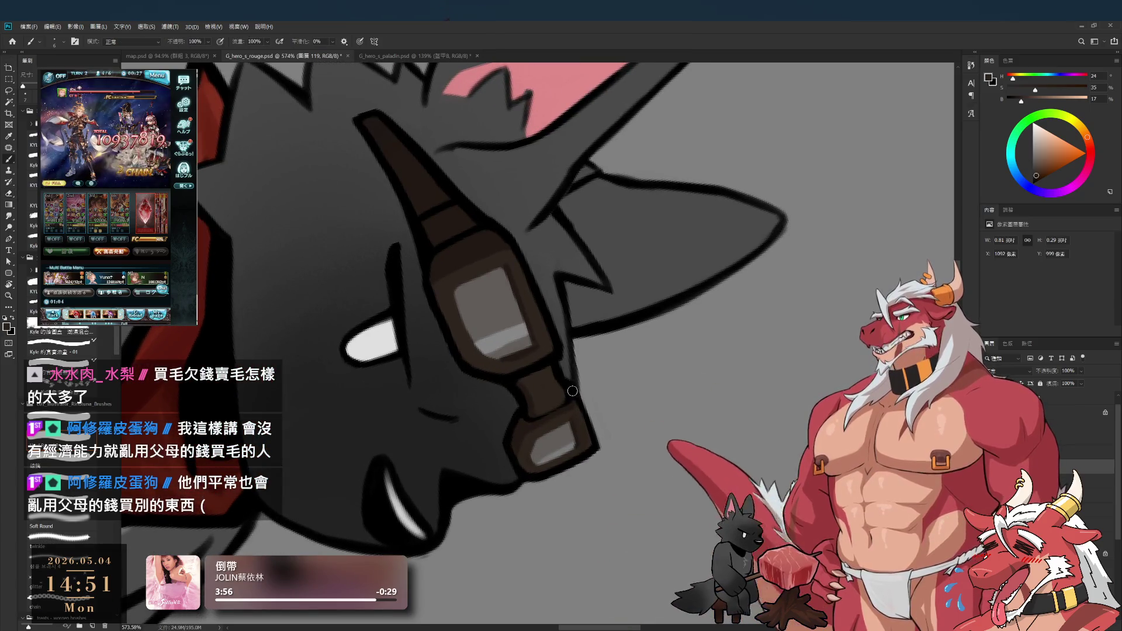
key("d")
key("bracketleft")
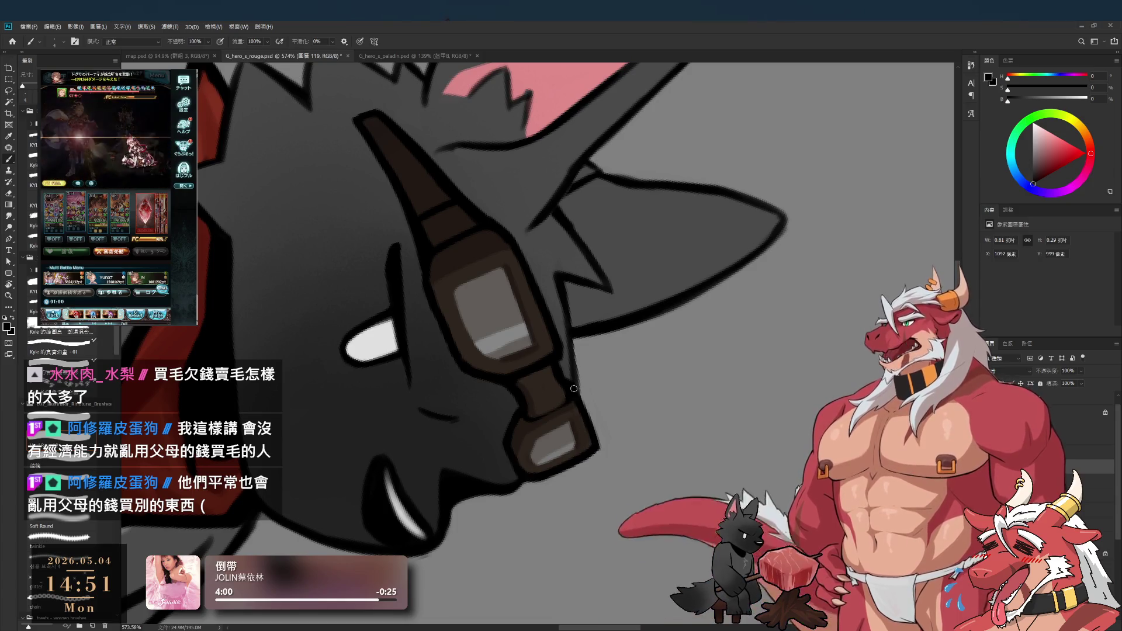
key("r")
scroll(597, 285, "down", 5)
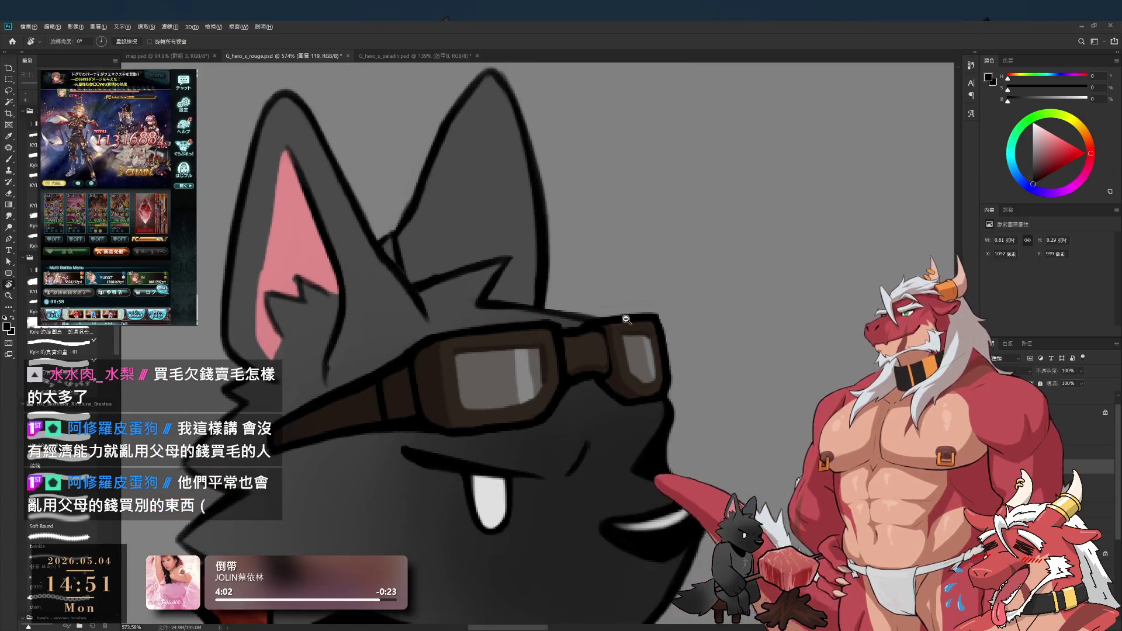
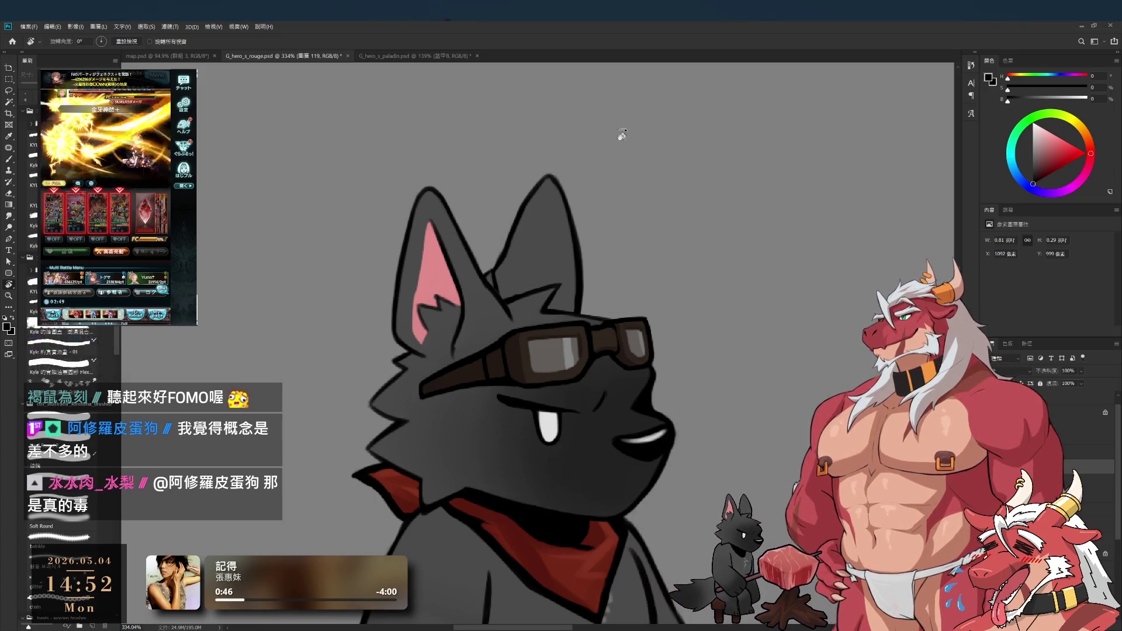
Step: Zoom in on the goggles and repaint the frame with its own sampled dark brown
left_click_drag(648, 330, 704, 327)
scroll(704, 327, "up", 2)
key("b")
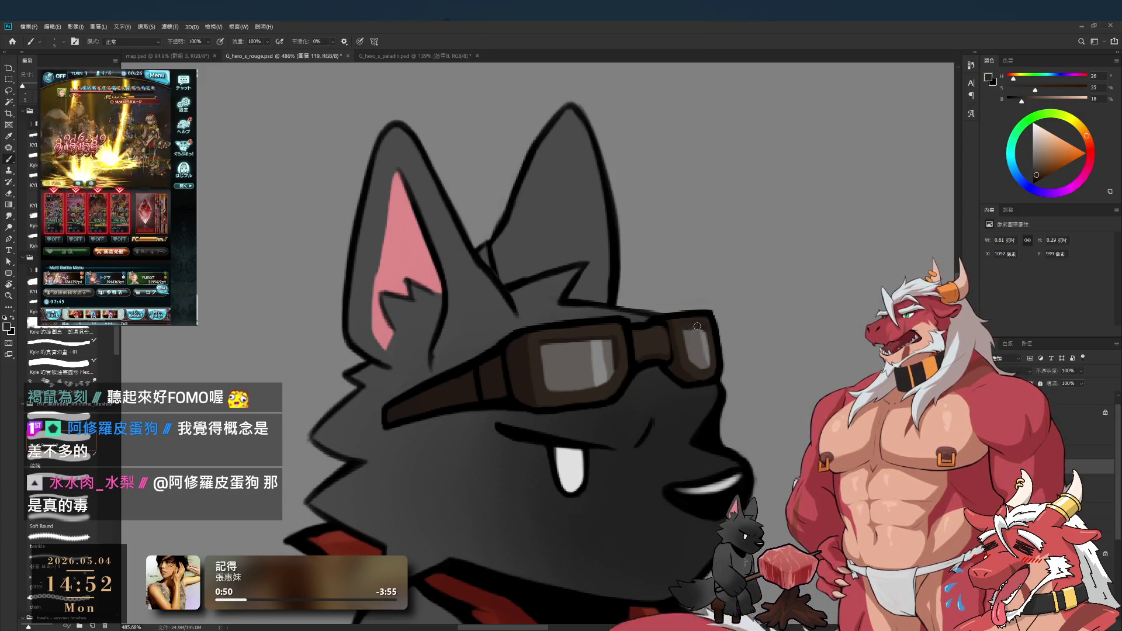
left_click(676, 336, "alt")
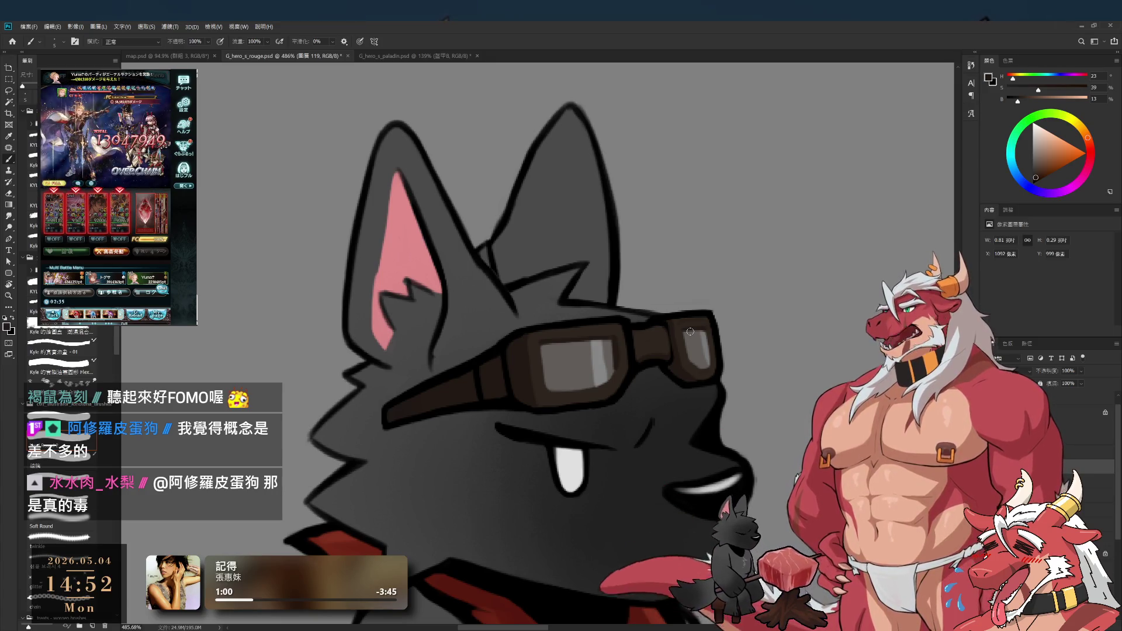
scroll(691, 332, "up", 2)
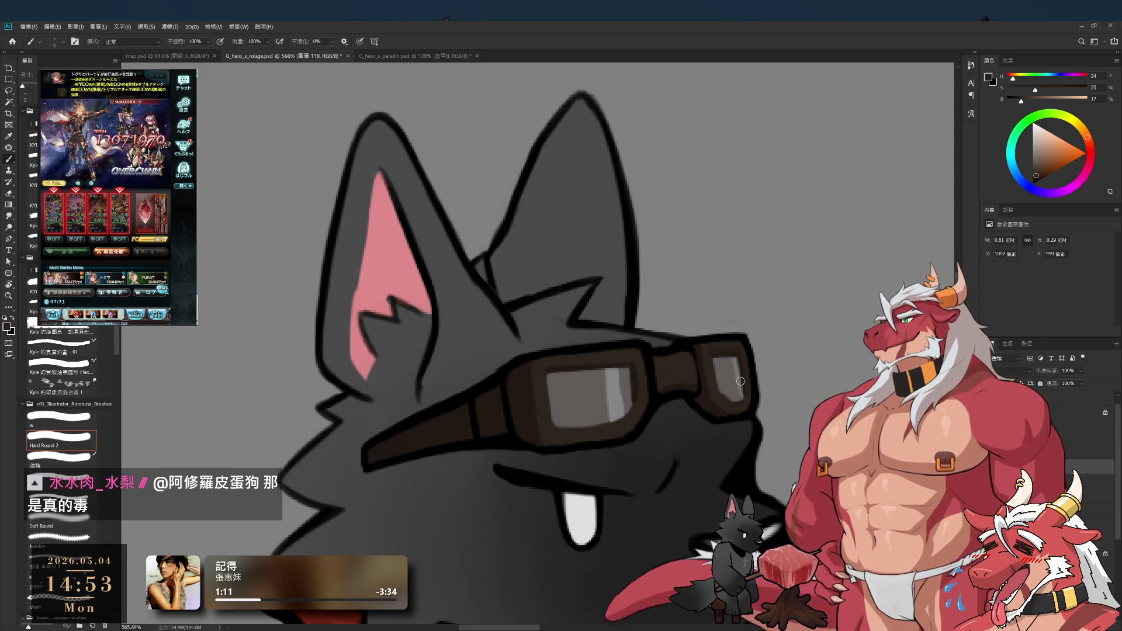
Step: Resample the strap and frame browns and brush along their edges, turning the head sideways
mouse_move(735, 387)
left_mouse_down()
mouse_move(727, 378)
mouse_move(739, 365)
left_mouse_up()
left_click(704, 328, "alt")
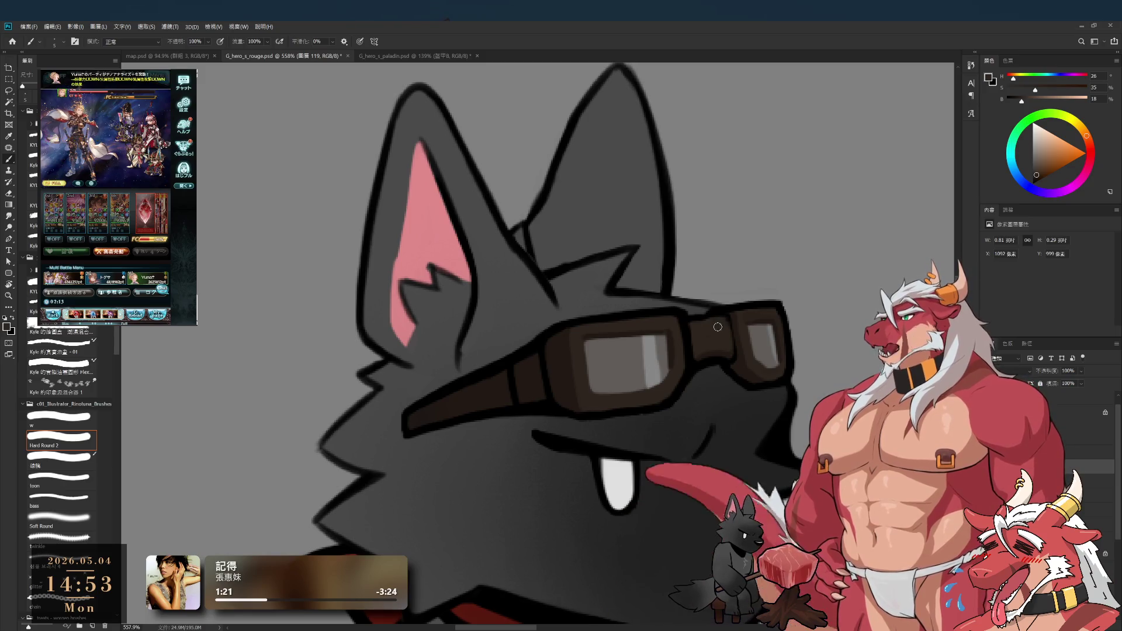
left_click_drag(701, 340, 758, 319)
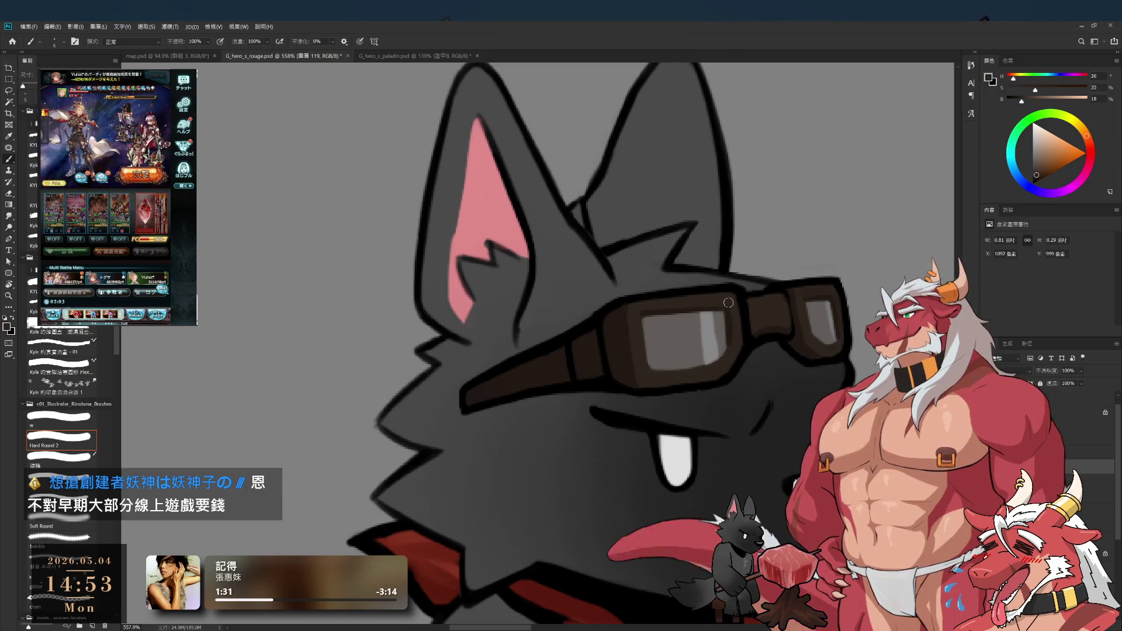
left_click(728, 351, "alt")
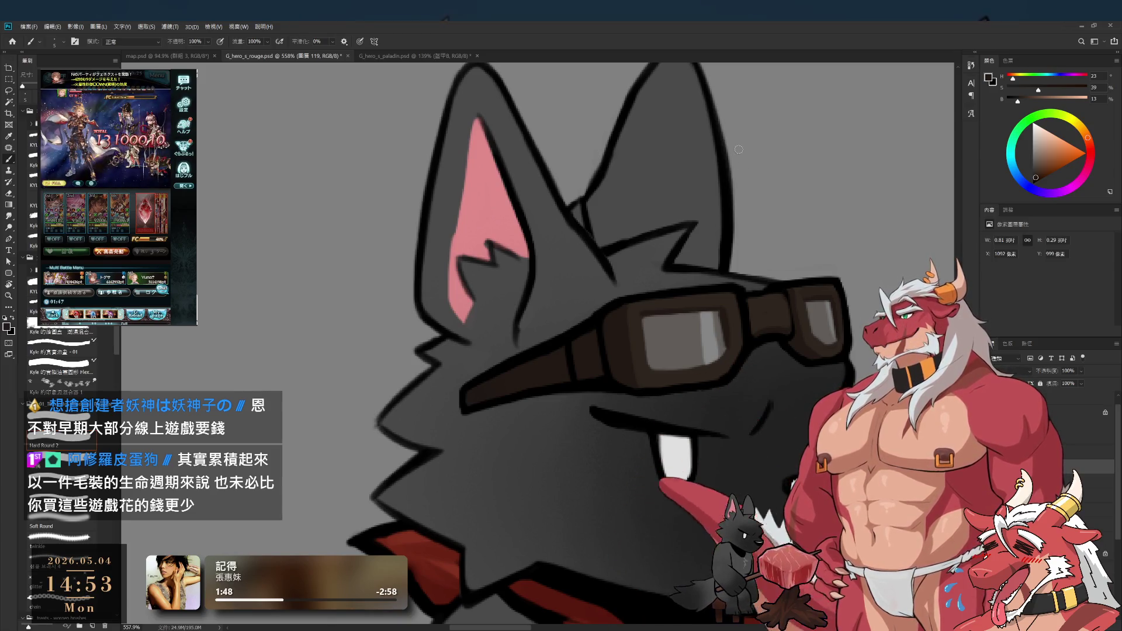
left_click_drag(799, 283, 762, 364)
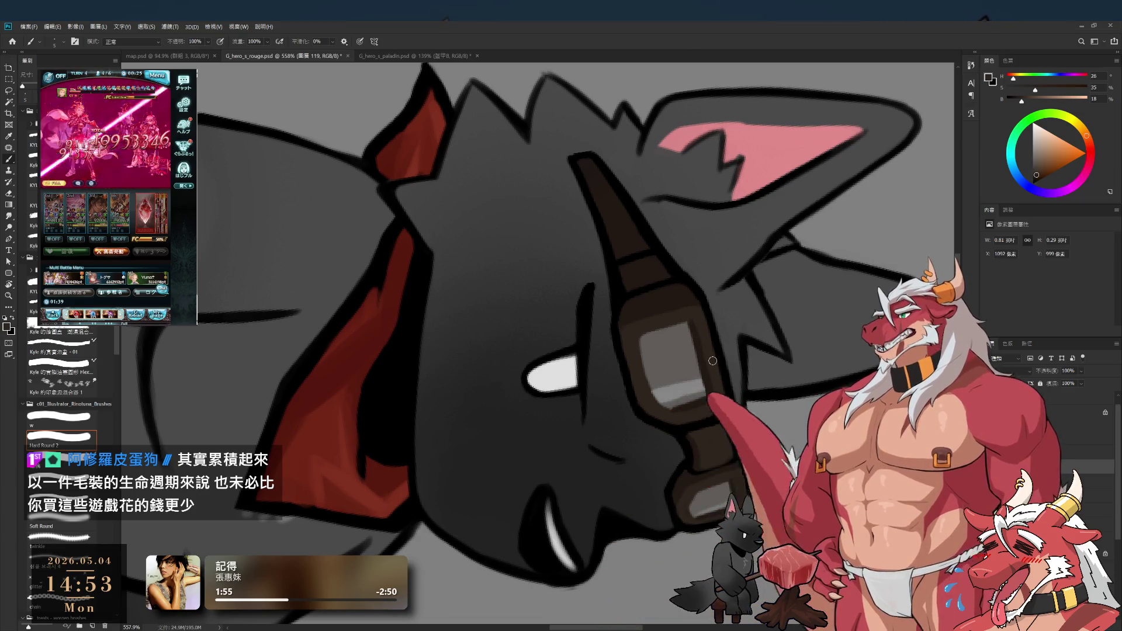
Step: Straighten the view and touch up the goggle lens and frame with sampled grey and dark brown
key("r")
left_click_drag(690, 322, 575, 148)
scroll(602, 193, "down", 5)
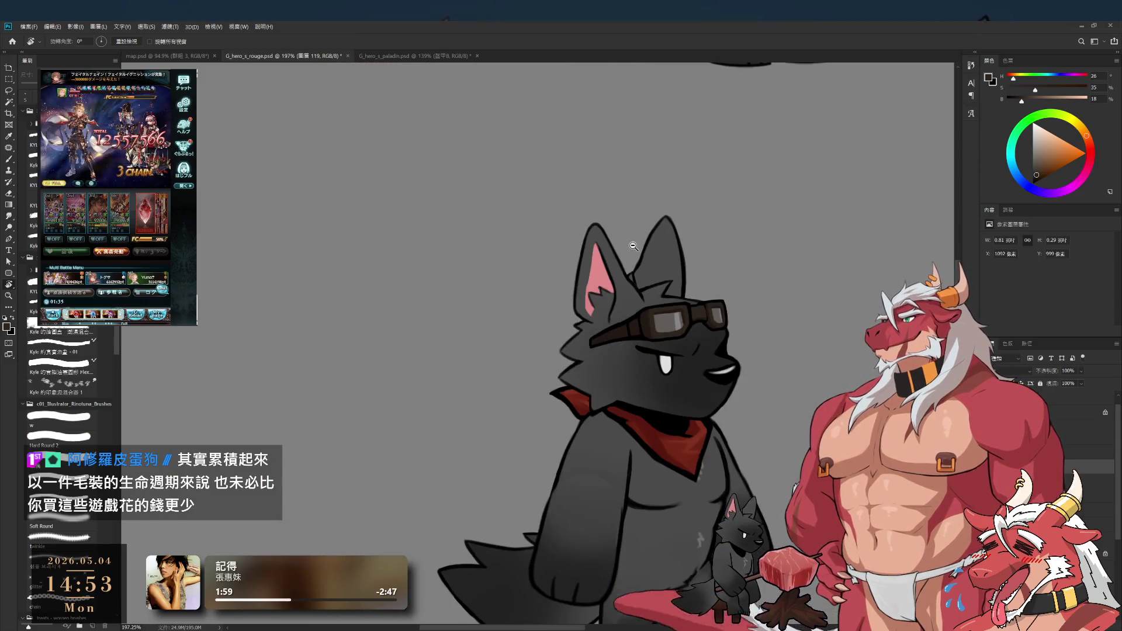
scroll(697, 326, "up", 5)
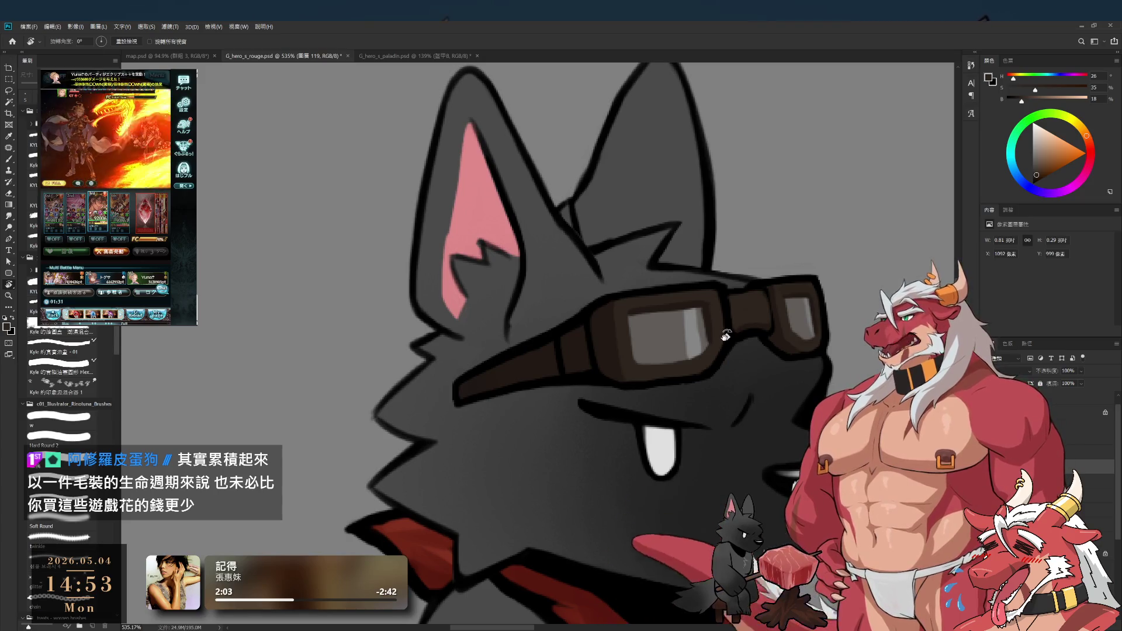
key("b")
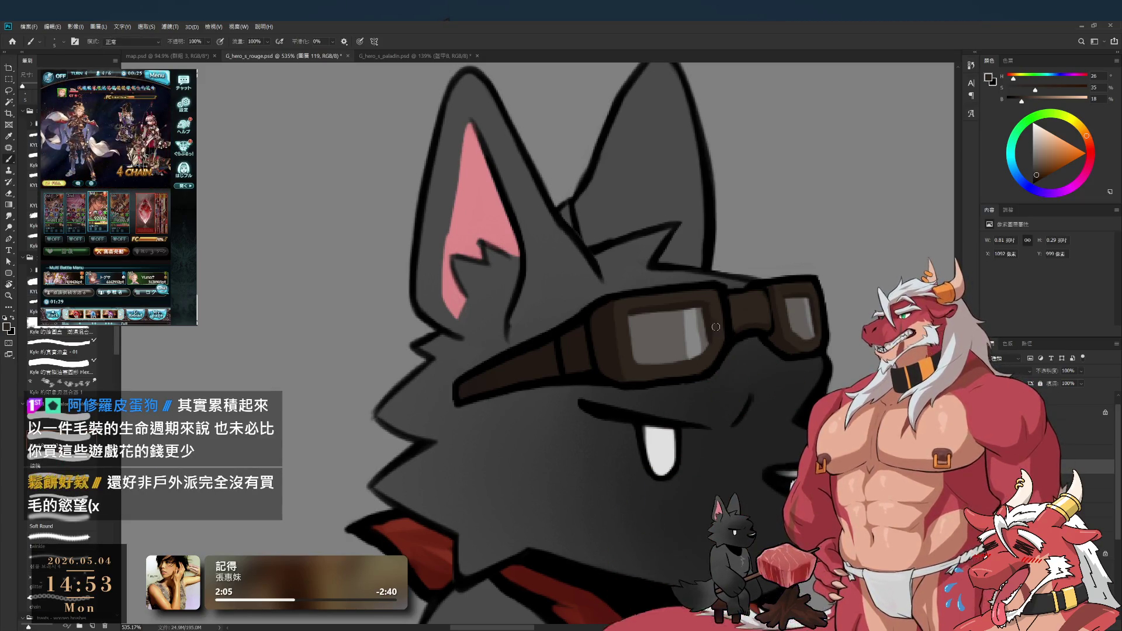
left_click(705, 342, "alt")
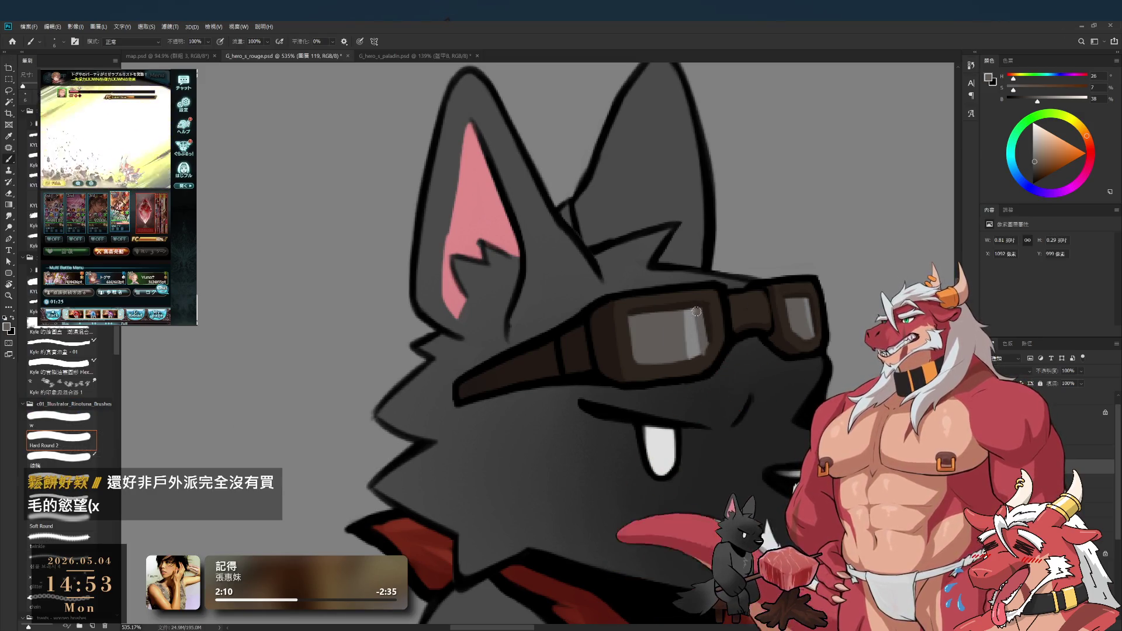
left_click(715, 350, "alt")
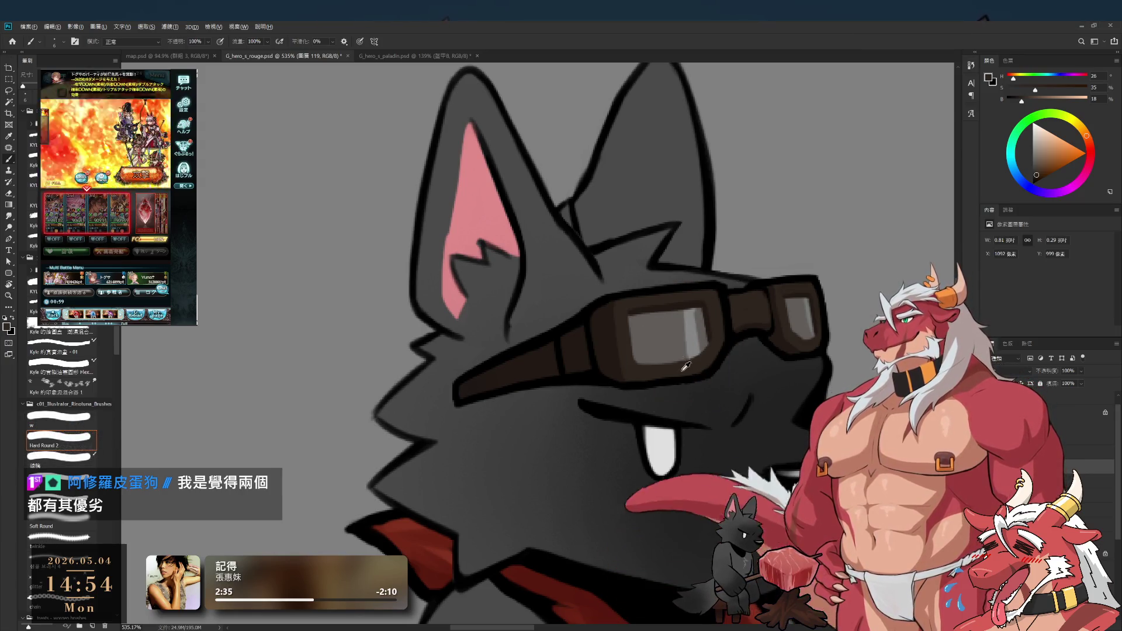
Step: Paint the dark fur around the goggles using a larger brush and slightly brightened tones
left_click(1038, 169)
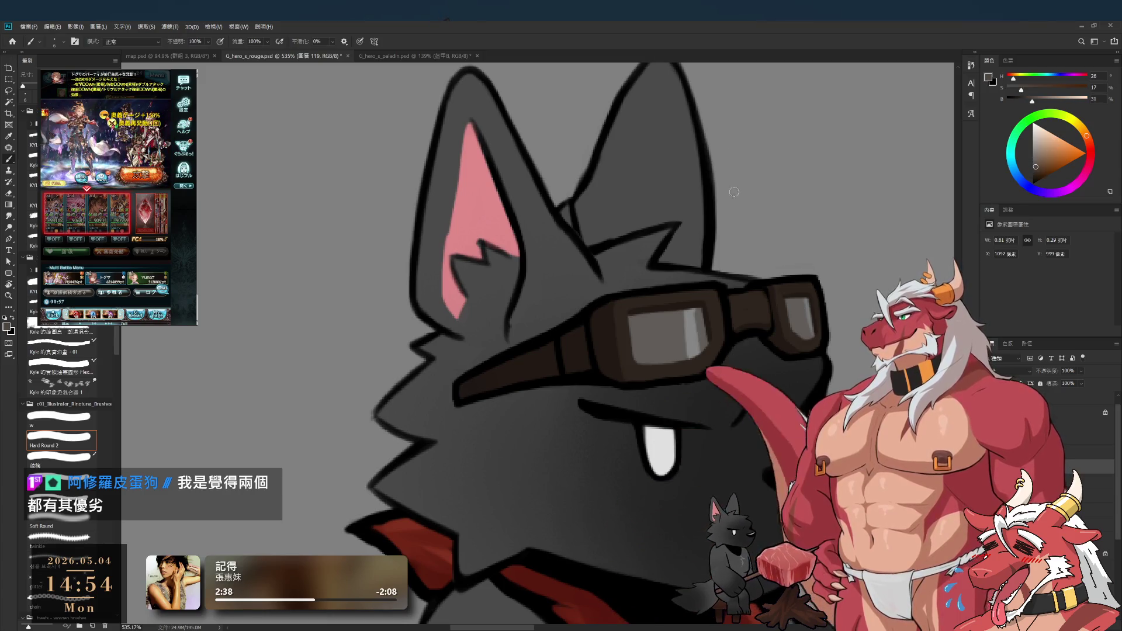
left_click_drag(742, 403, 624, 402)
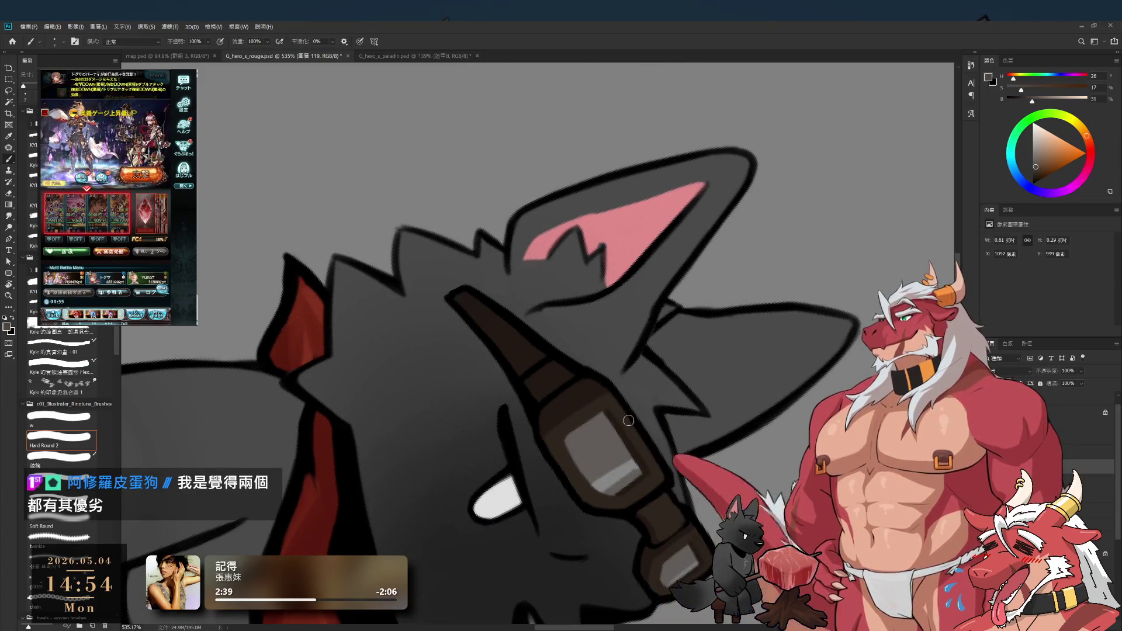
left_click(649, 459, "alt")
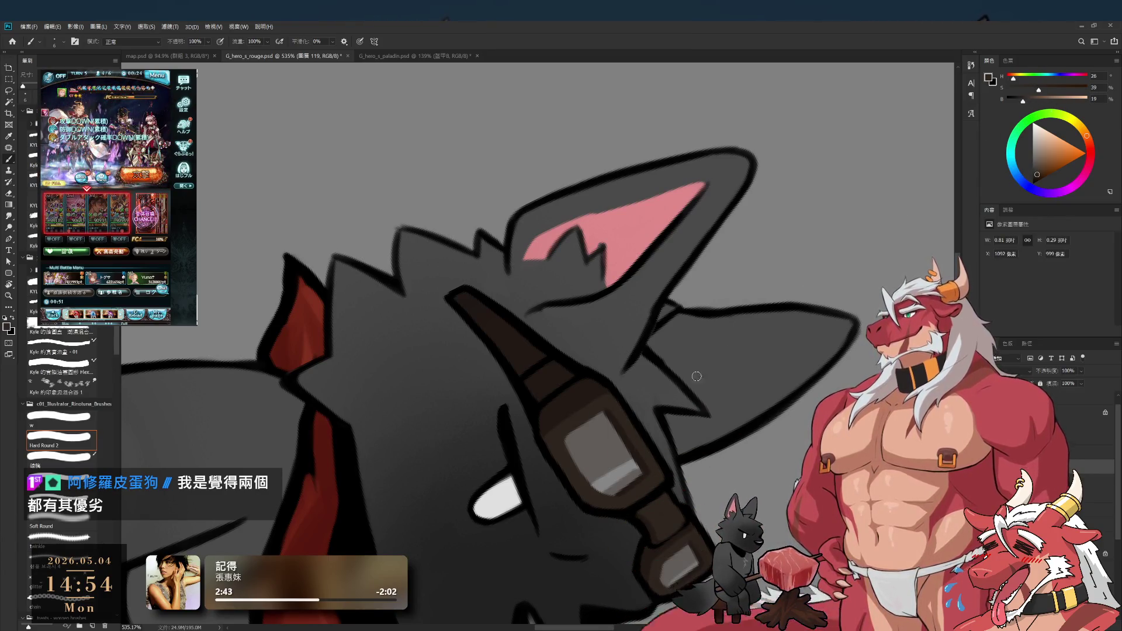
key("bracketright")
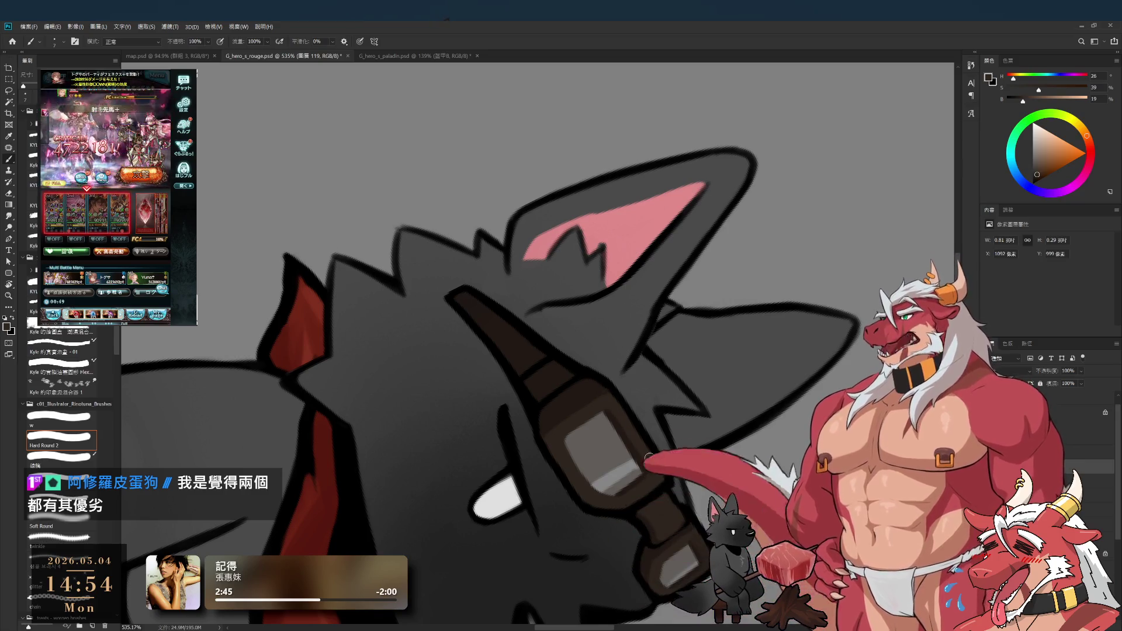
left_click(649, 468, "alt")
left_click(1028, 101)
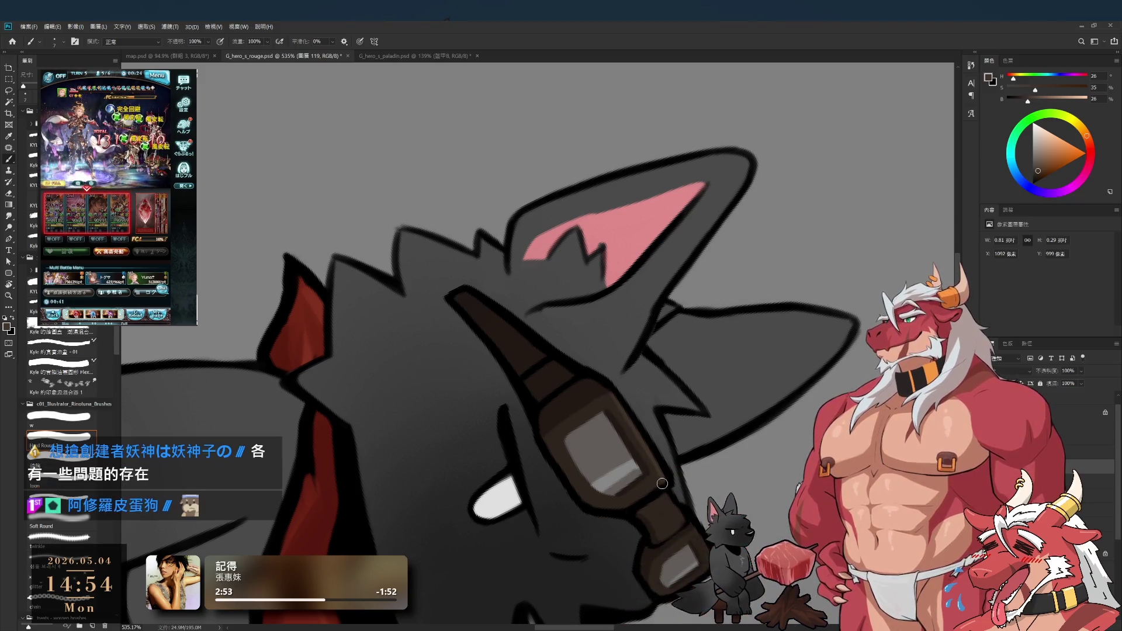
key("r")
left_click_drag(663, 474, 716, 306)
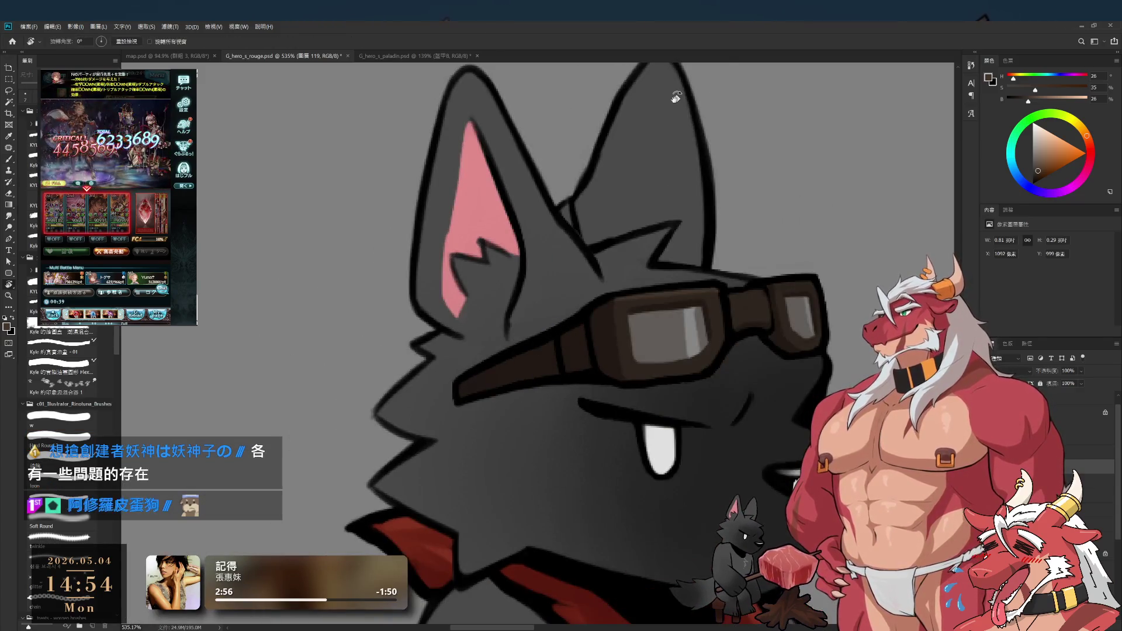
Step: Zoom to about 767% and repaint the goggle rim and lens edges in near-black and dark brown
scroll(716, 307, "up", 2)
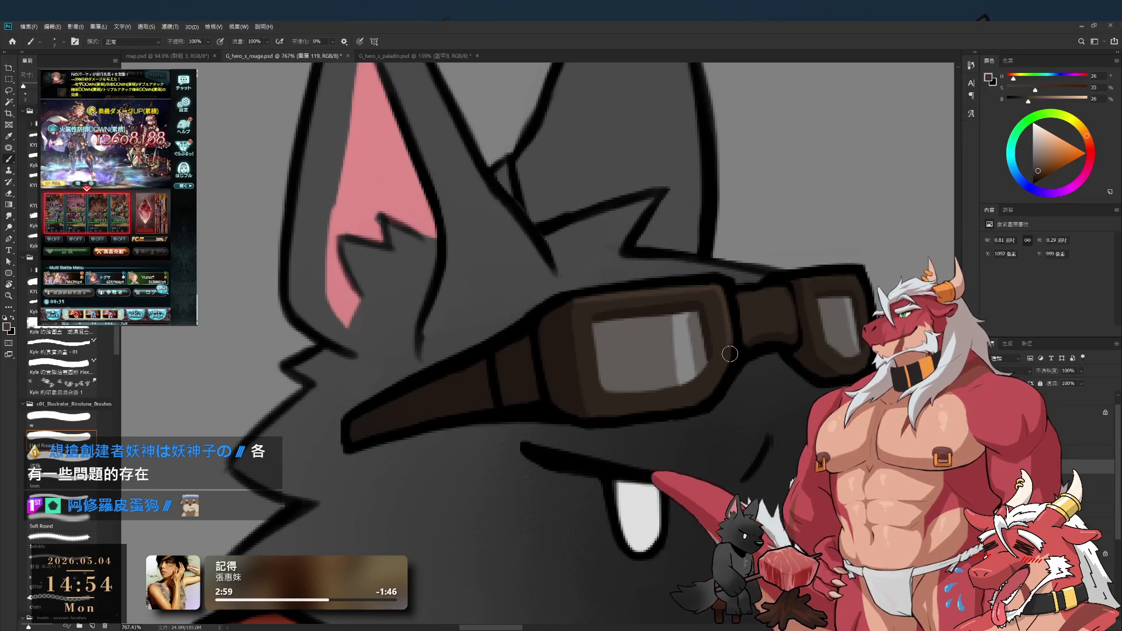
scroll(763, 286, "right", 2)
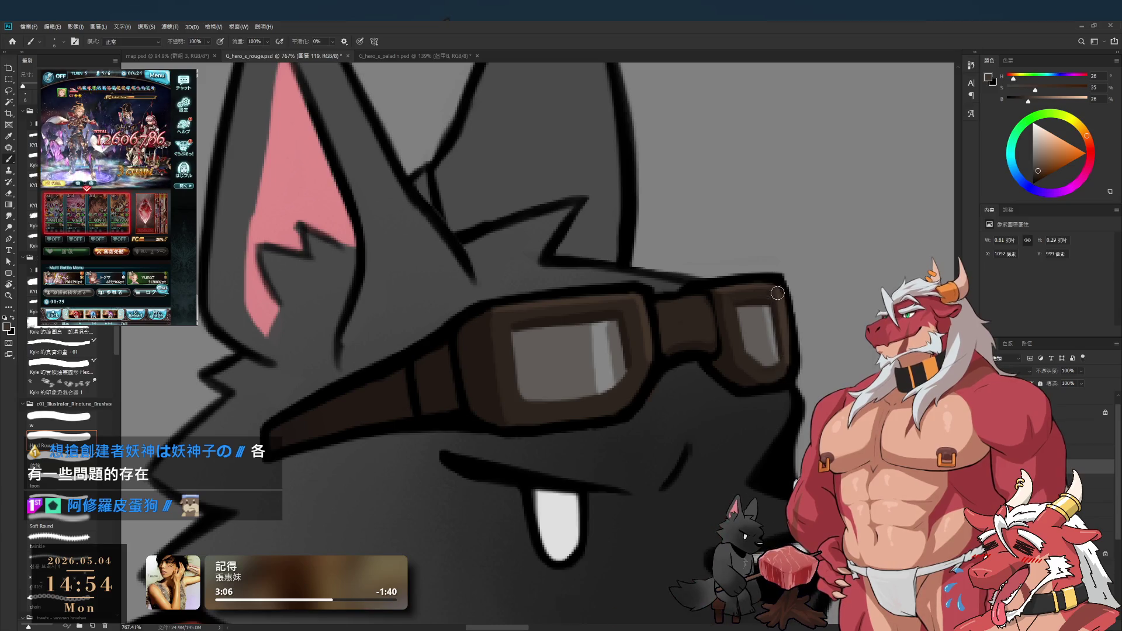
left_click(799, 363, "alt")
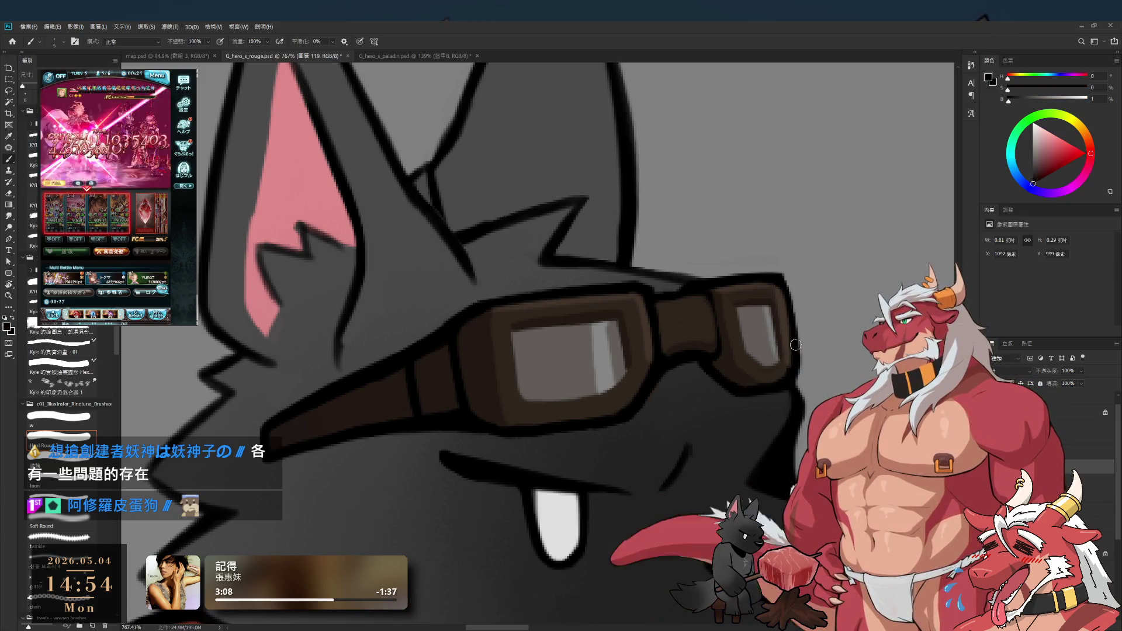
left_click(772, 371, "alt")
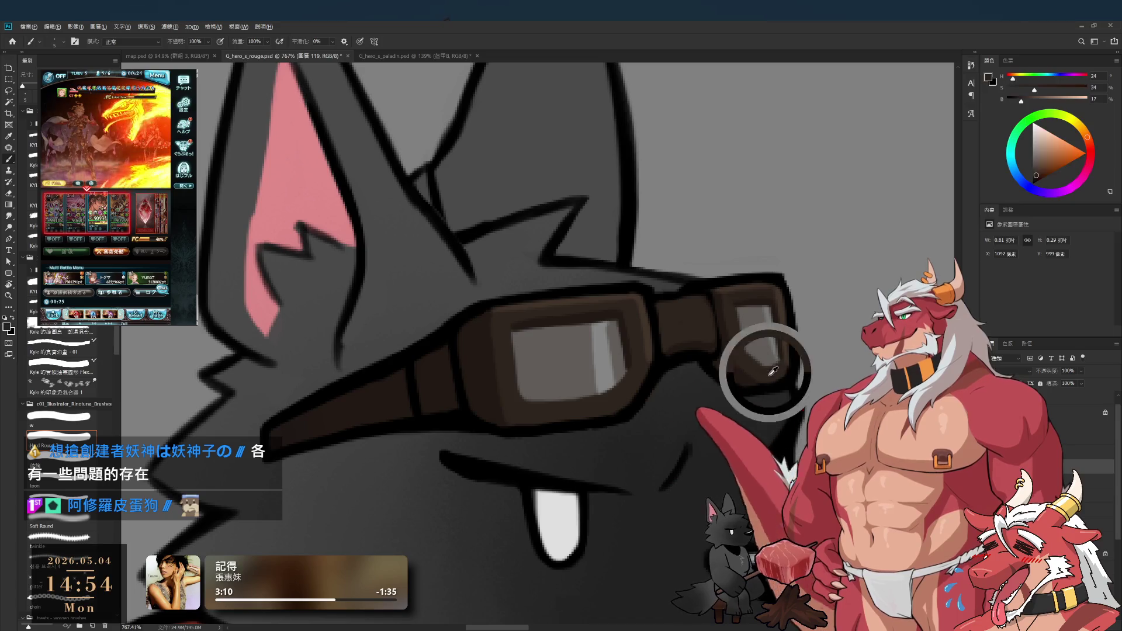
scroll(752, 315, "down", 2)
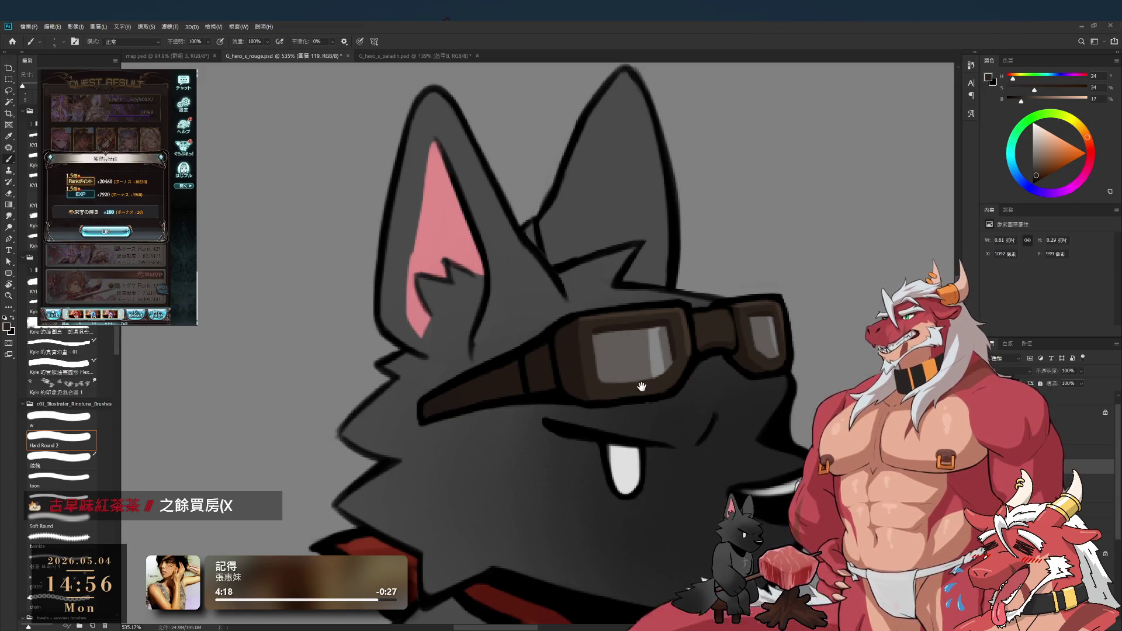
Step: Shade the goggle strap by alternating sampled lighter and darker goggle browns, tilting the goggles vertical
left_click_drag(594, 336, 638, 360)
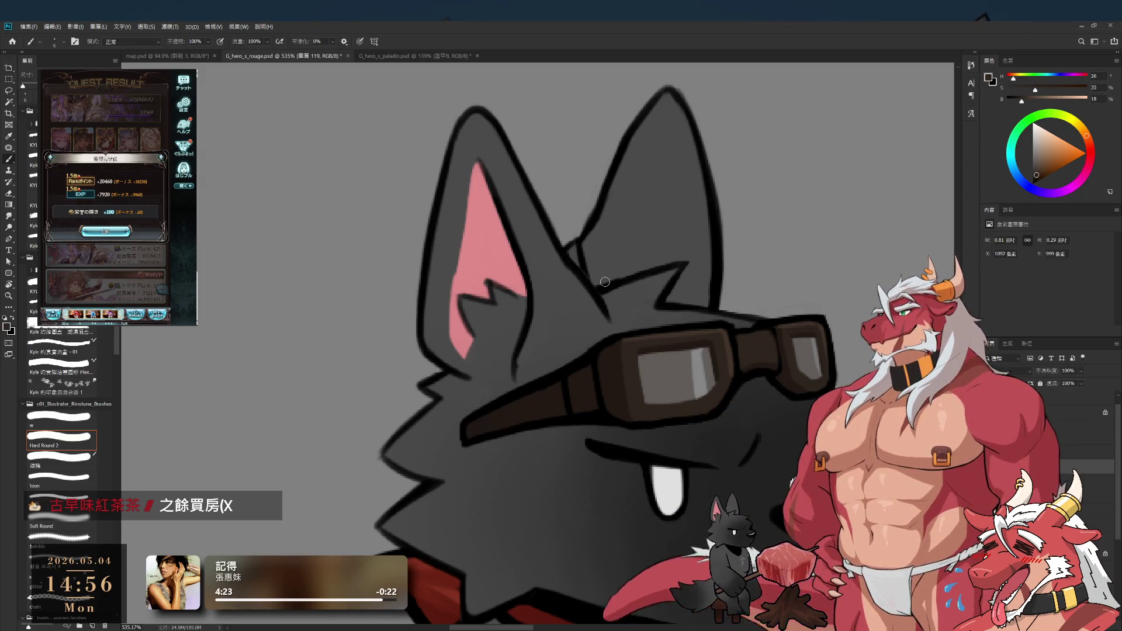
left_click(628, 416, "alt")
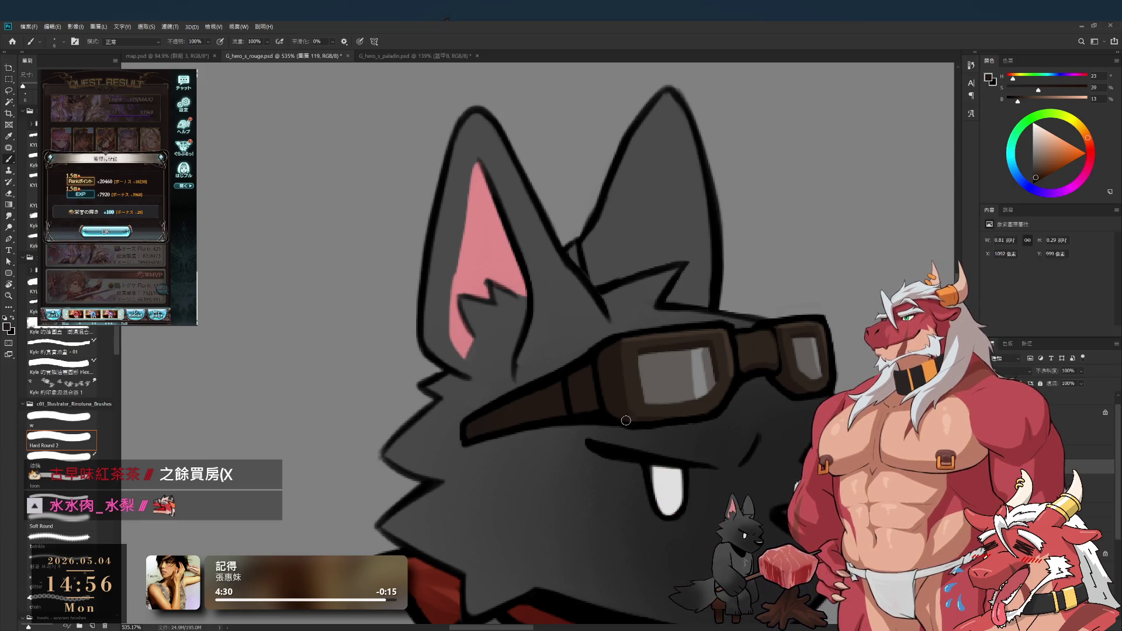
left_click(707, 402, "alt")
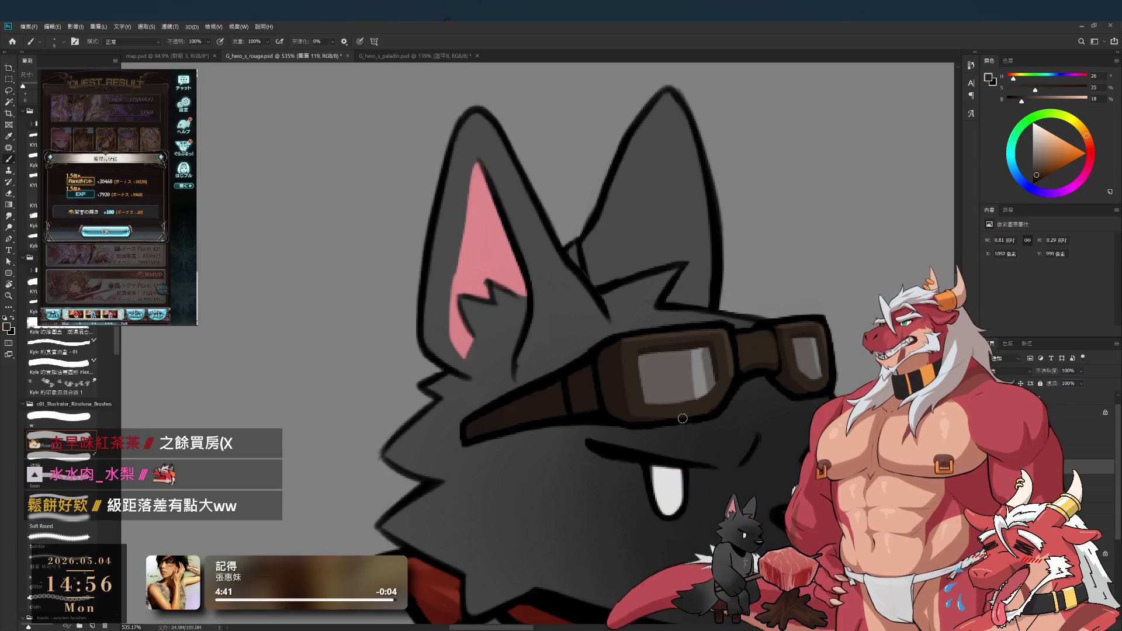
left_click(777, 349, "alt")
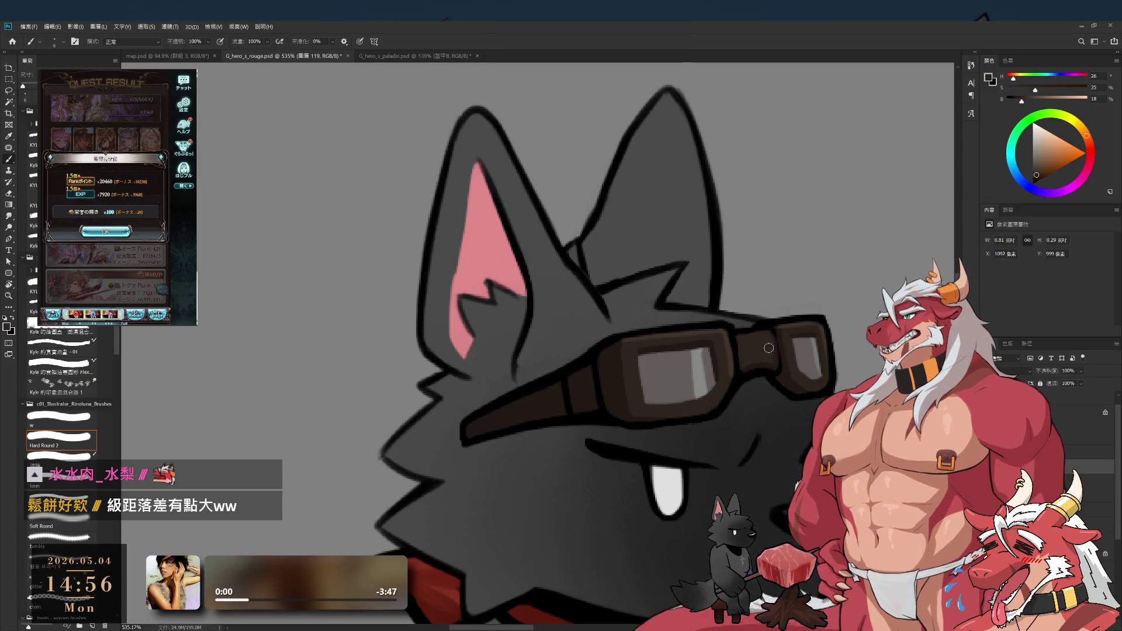
left_click(770, 370, "alt")
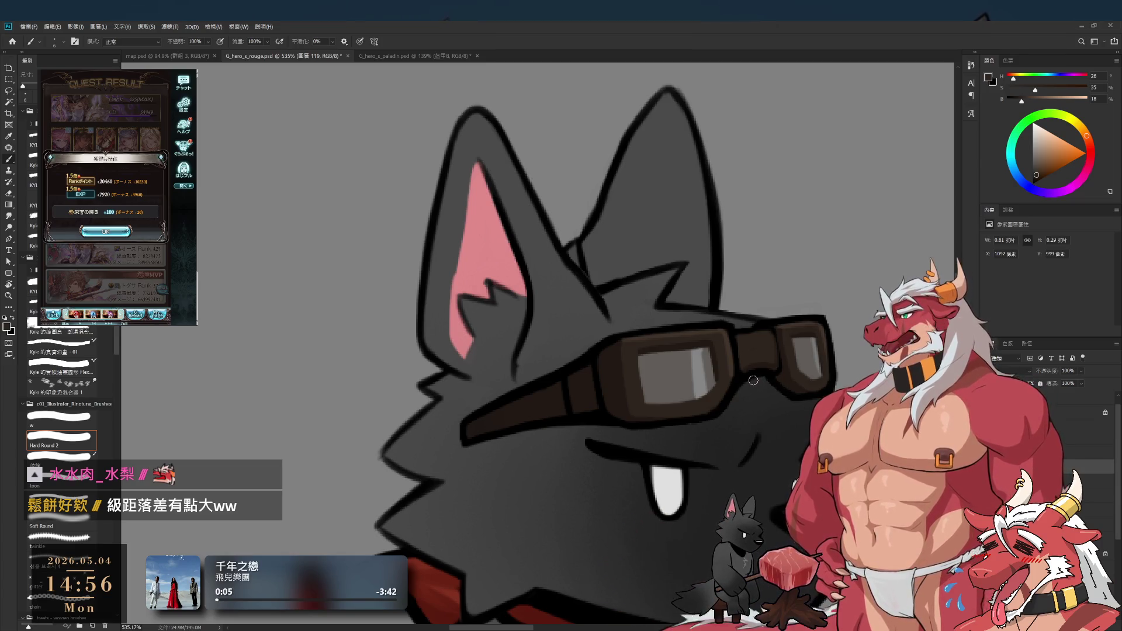
left_click(736, 375, "alt")
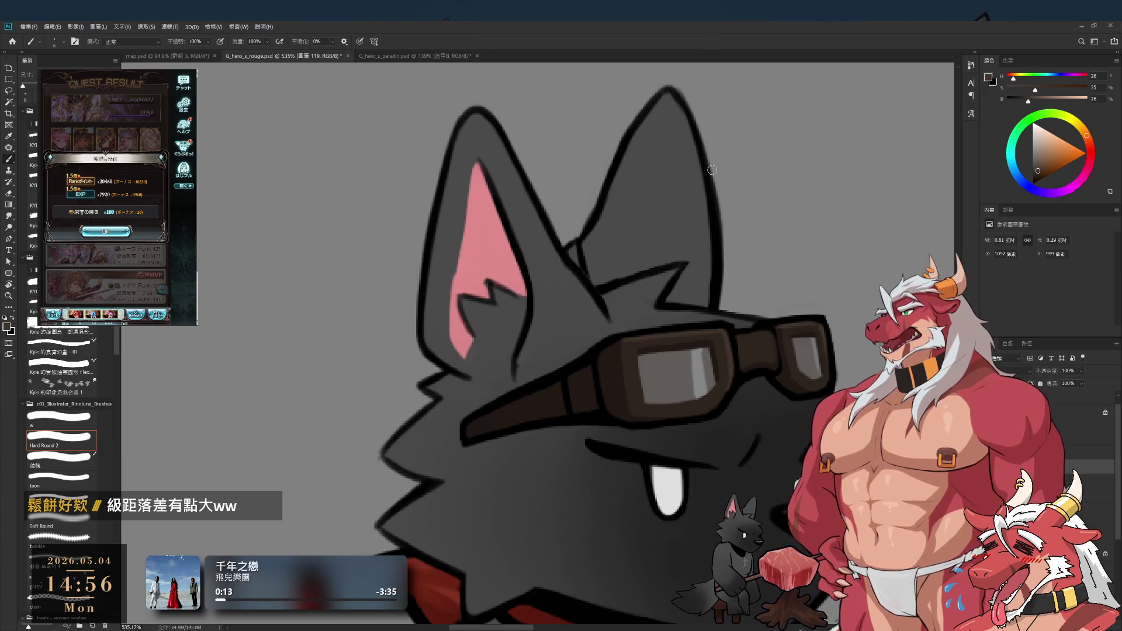
left_click(639, 362, "alt")
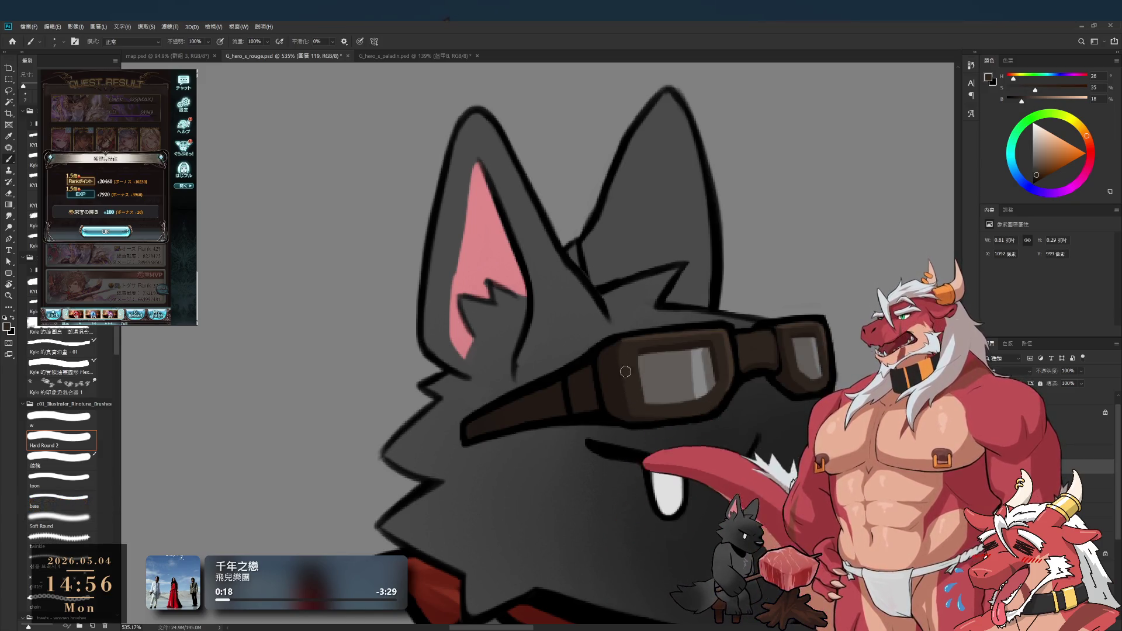
left_click(649, 419, "alt")
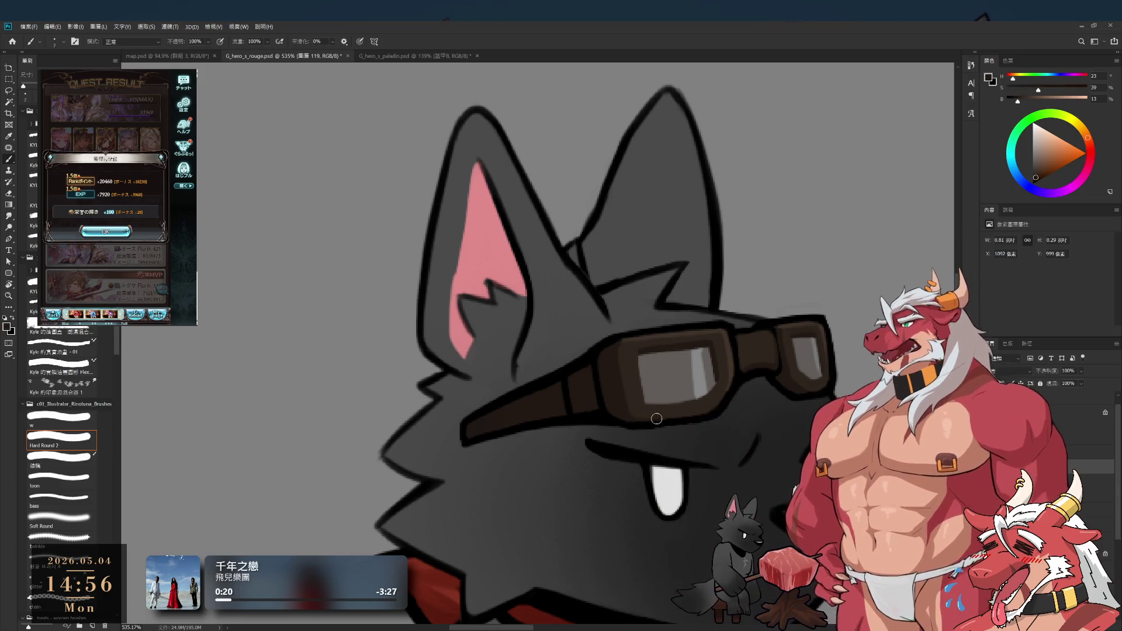
key("r")
left_click_drag(662, 399, 584, 344)
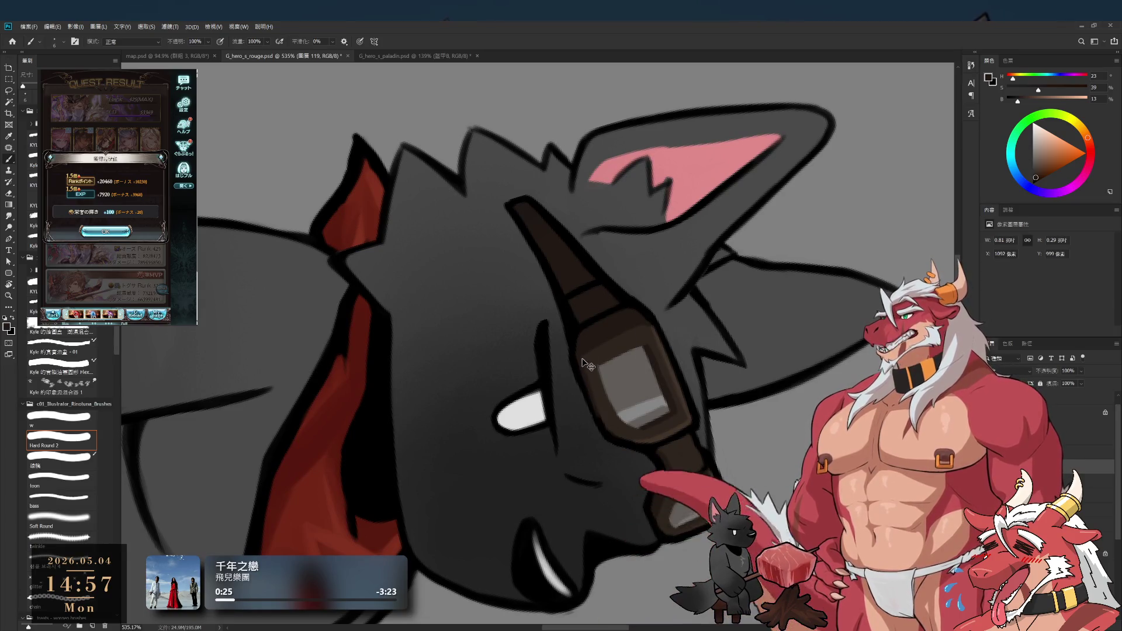
Step: Paint darker frame brown along the goggle frame edges, then rotate the view upright
left_click(611, 432, "alt")
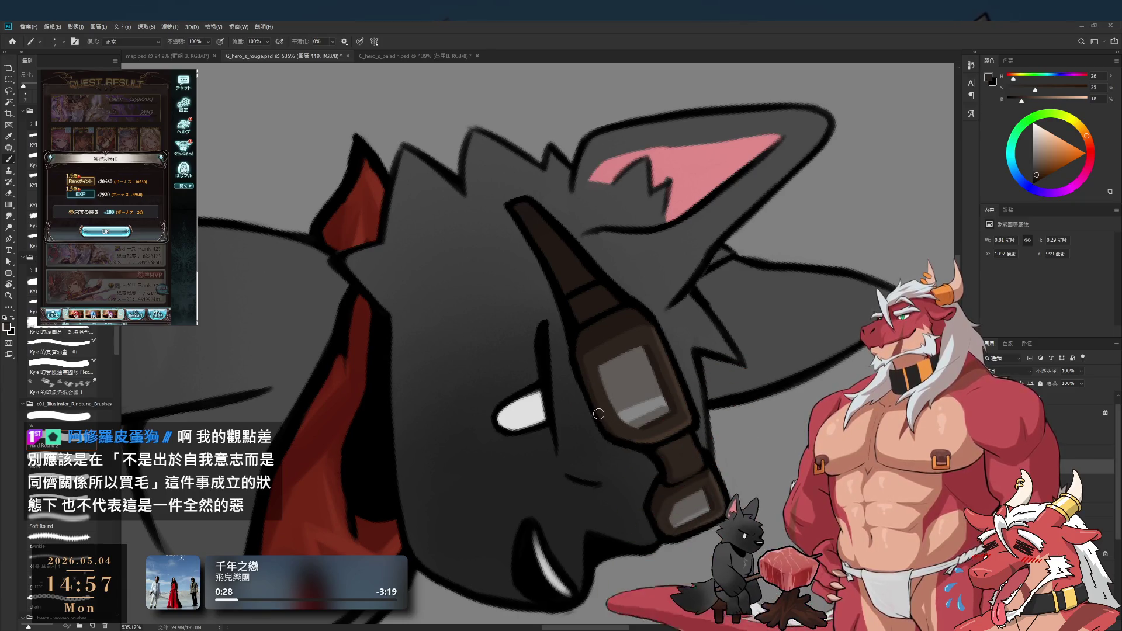
key("r")
mouse_move(591, 402)
left_mouse_down()
mouse_move(667, 221)
mouse_move(649, 219)
left_mouse_up()
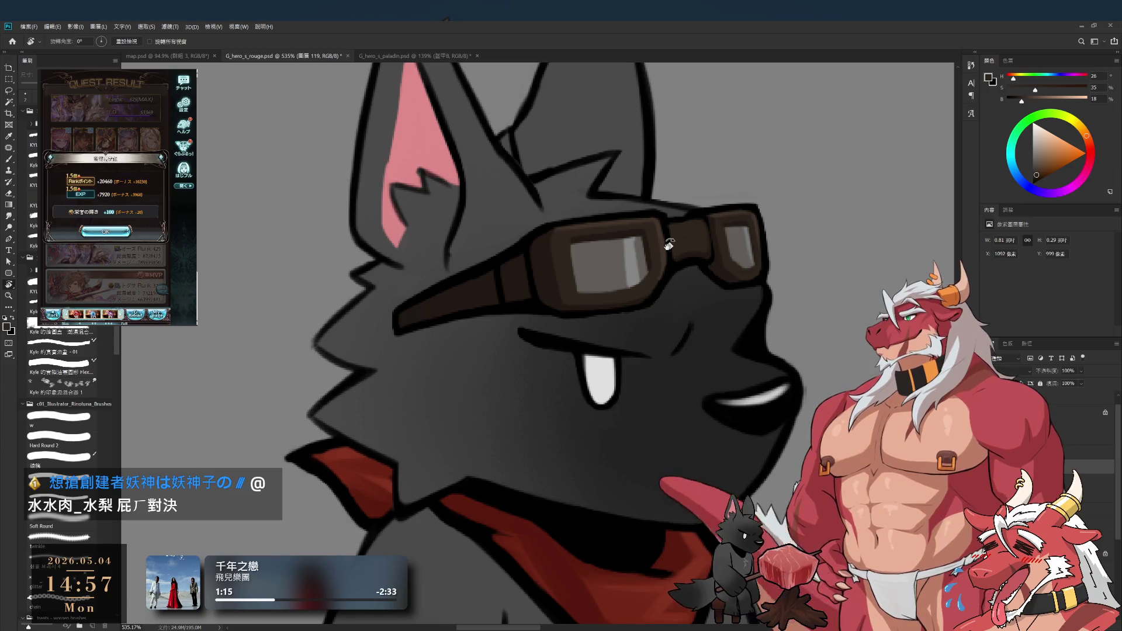
left_click(105, 232)
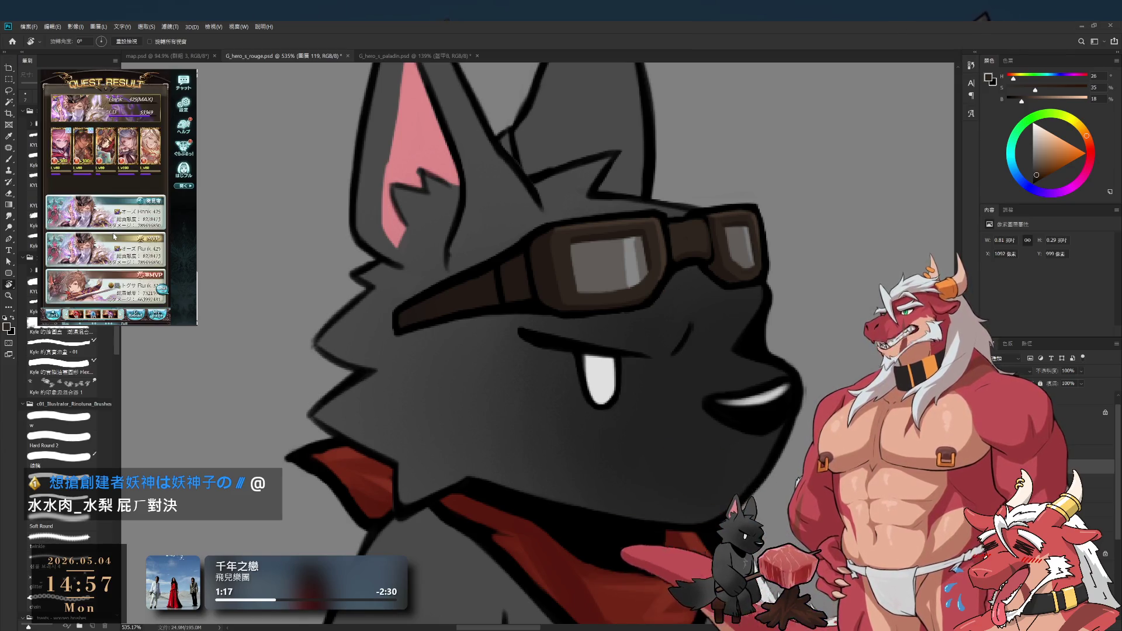
left_click(125, 224)
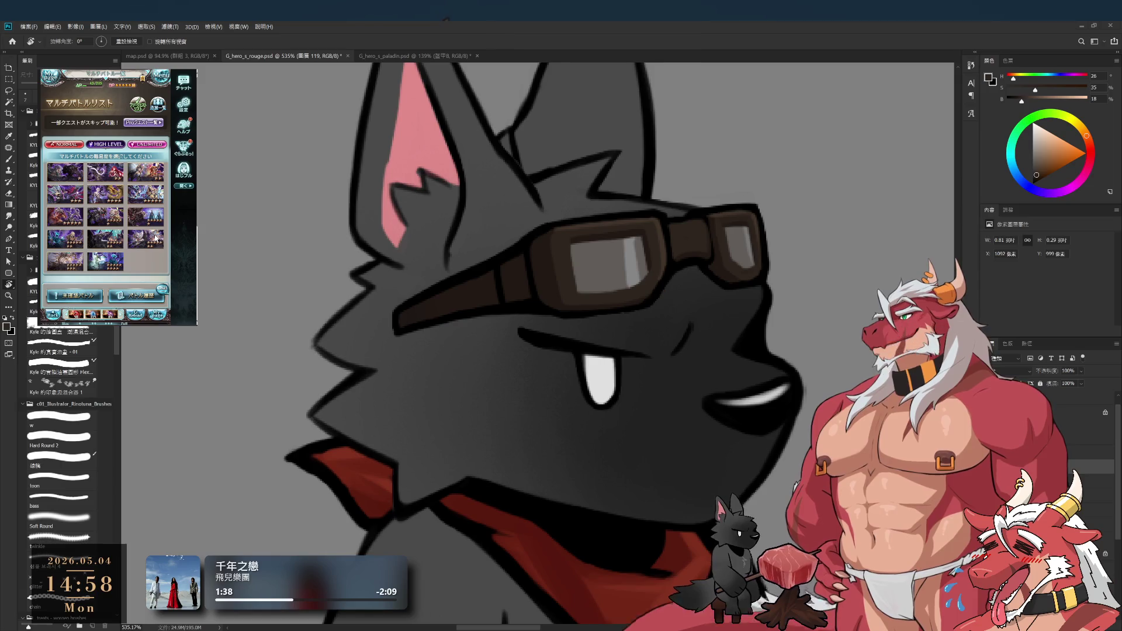
left_click(140, 205)
left_click(128, 271)
left_click(134, 282)
left_click(136, 275)
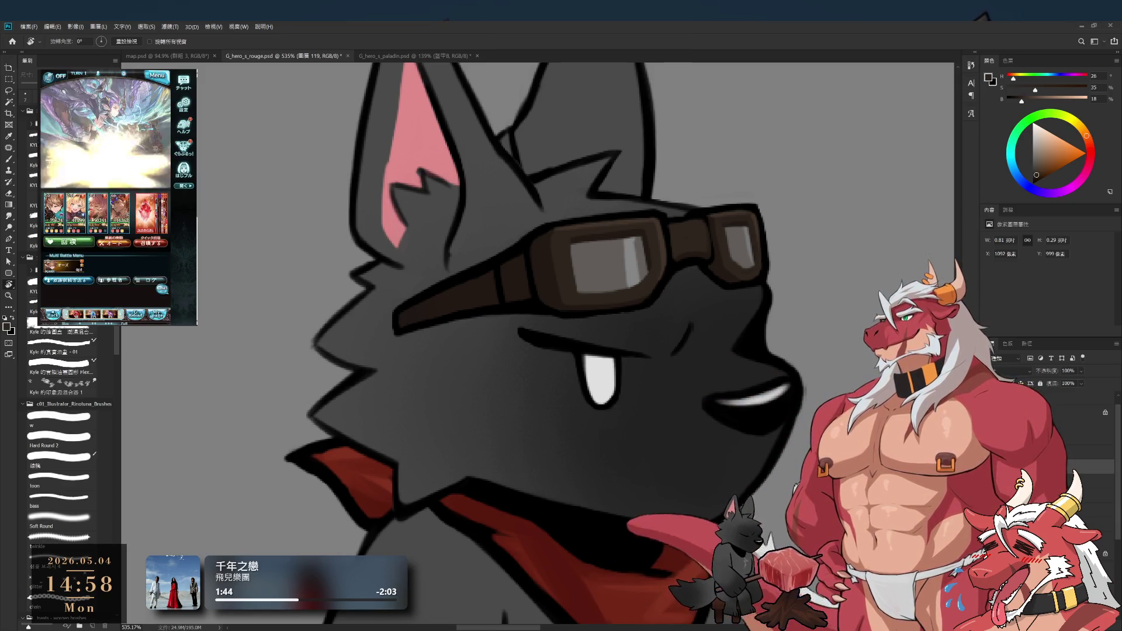
scroll(773, 298, "down", 2)
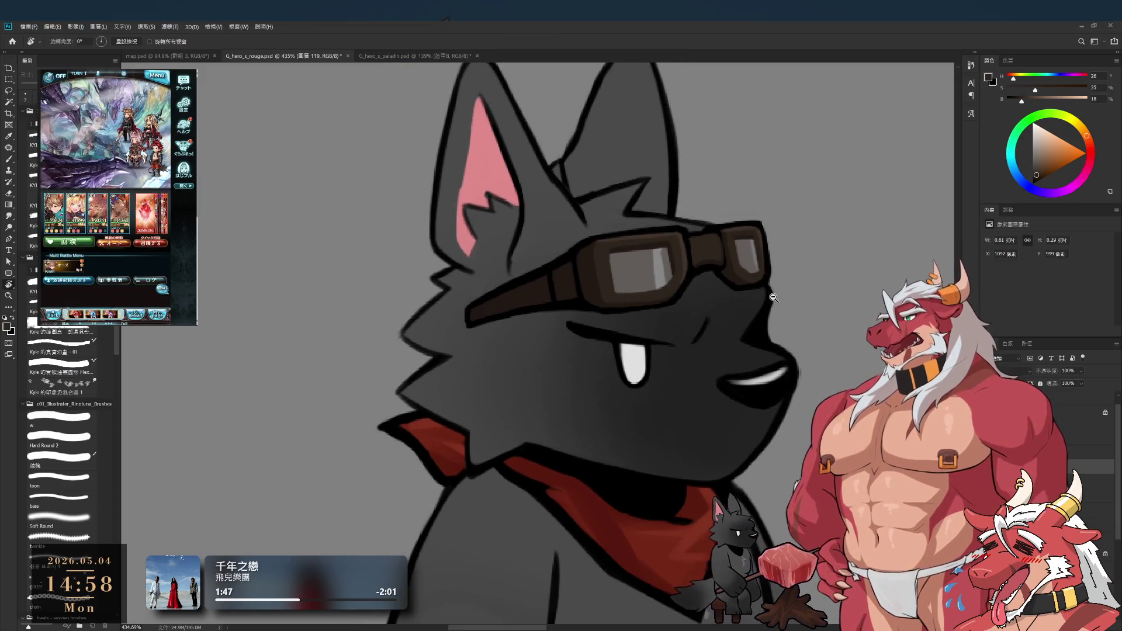
left_click_drag(712, 308, 750, 378)
Step: Paint a light grey vertical glint down the goggle lens, then resample the frame browns
key("b")
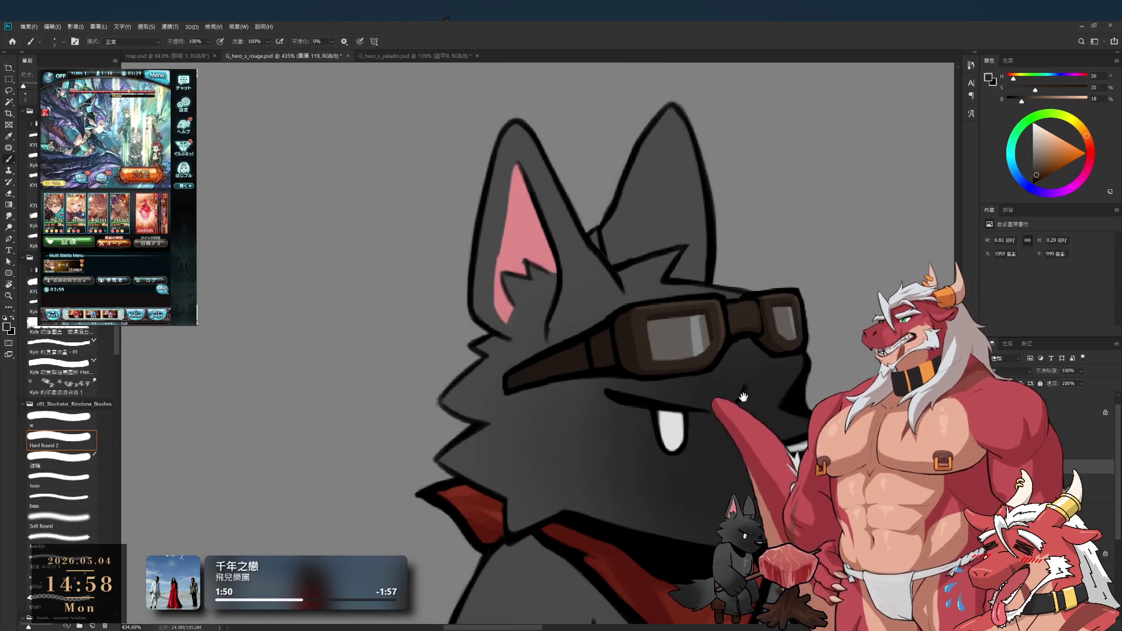
scroll(731, 396, "up", 3)
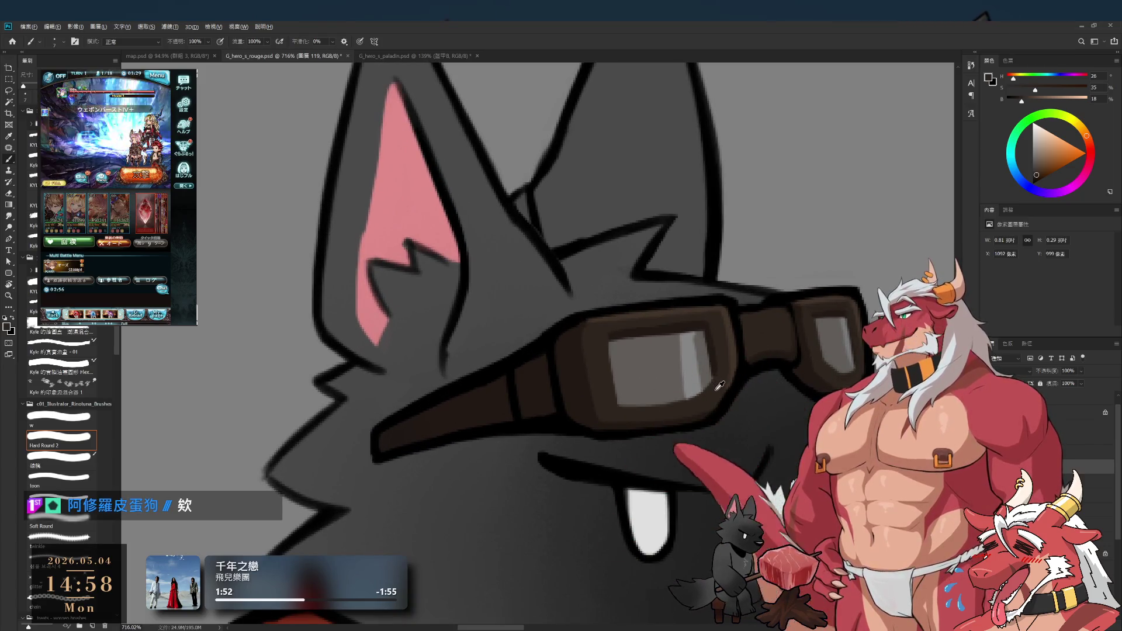
left_click(705, 382, "alt")
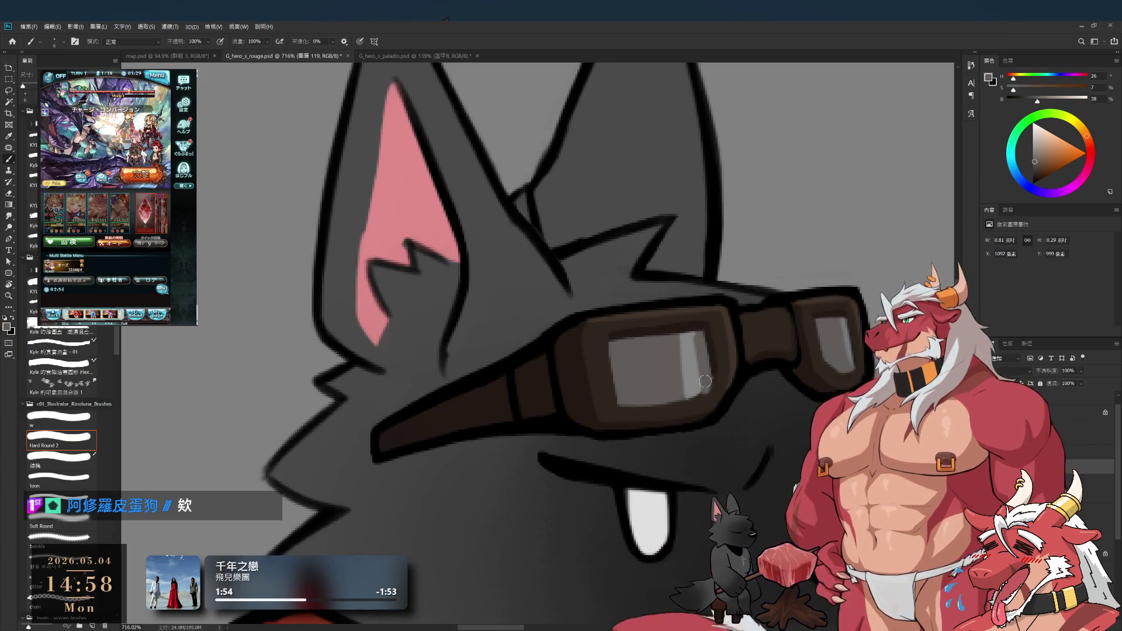
left_click(698, 383, "alt")
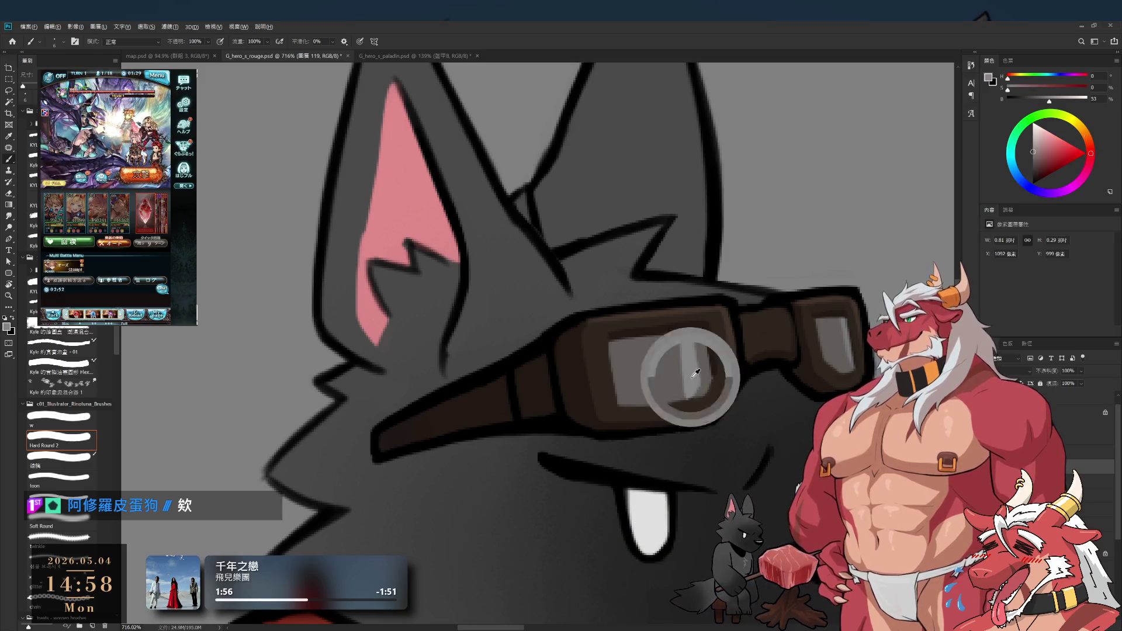
left_click(675, 373, "alt")
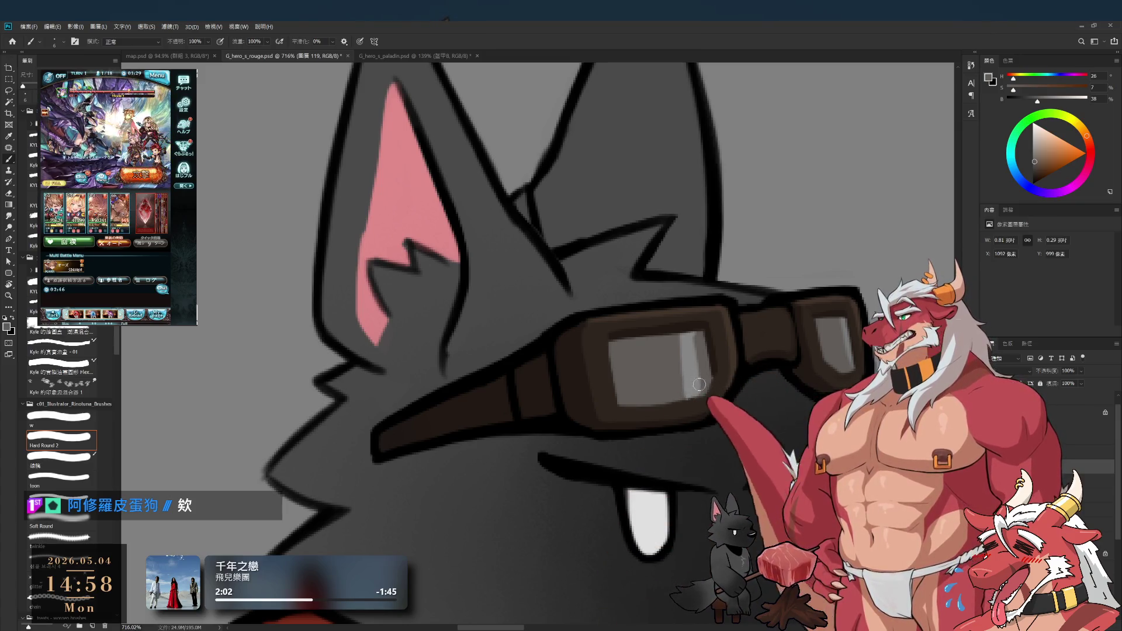
left_click(699, 370, "alt")
left_click_drag(670, 332, 668, 404)
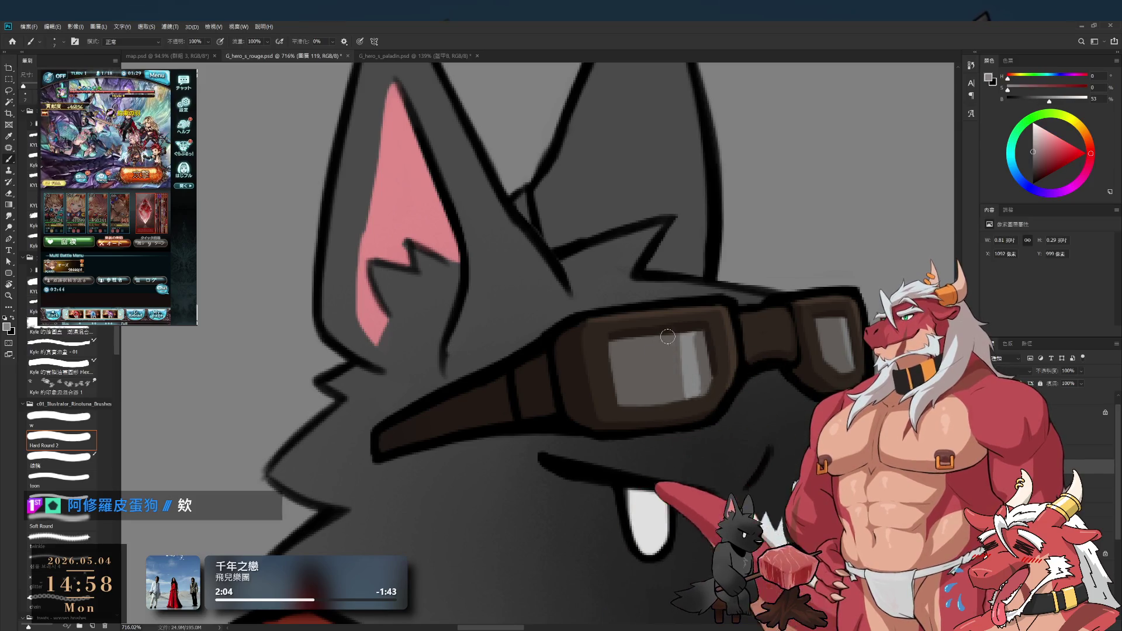
left_click_drag(667, 357, 669, 395)
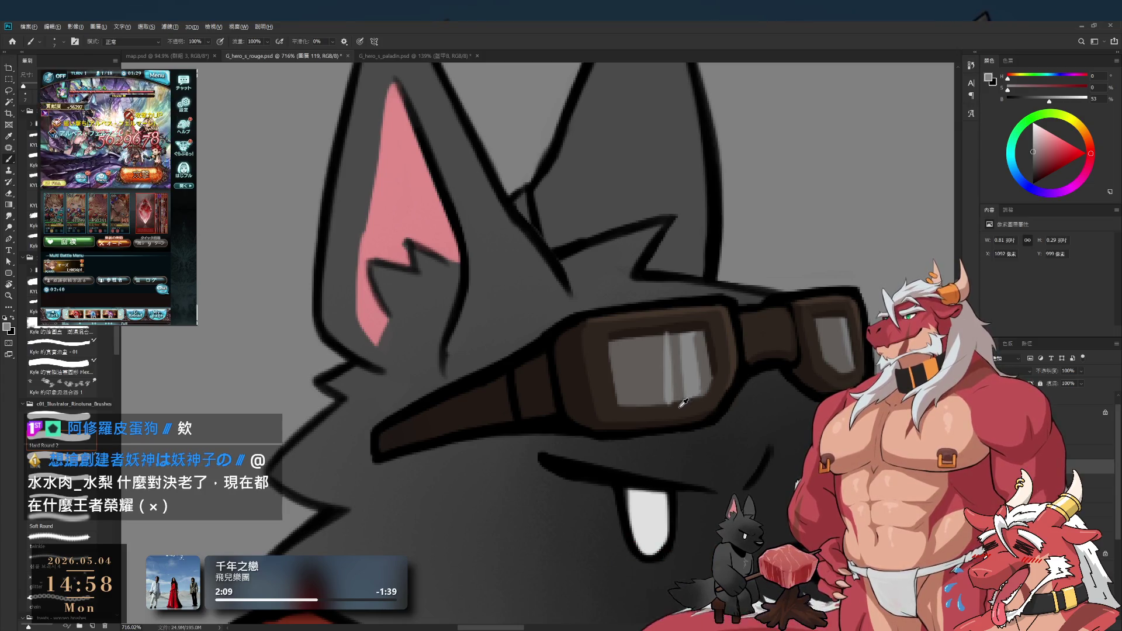
left_click(695, 405, "alt")
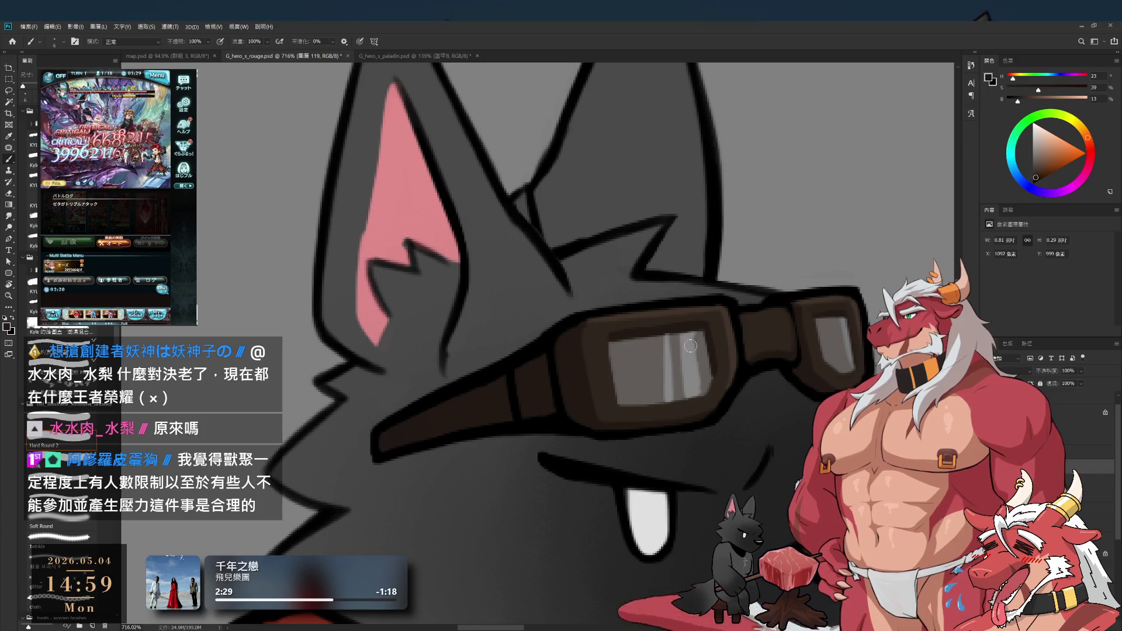
left_click(725, 366, "alt")
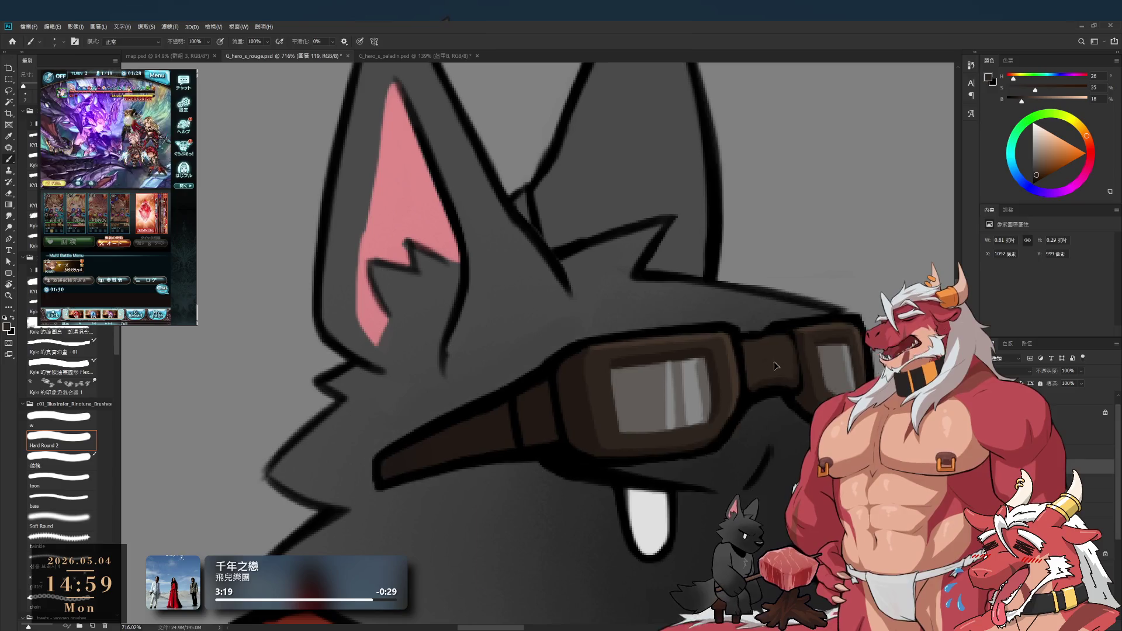
Step: Deepen the strap and frame shading with sampled dark browns, adjusting brush size and tilting the view
scroll(761, 270, "down", 5)
scroll(765, 373, "up", 5)
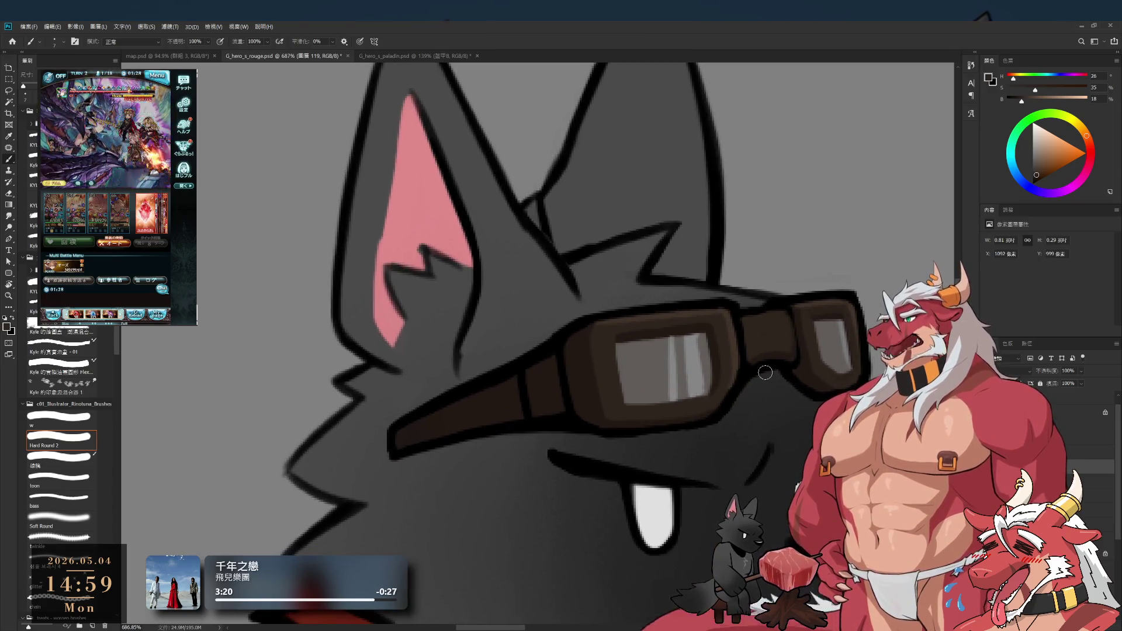
key("bracketleft")
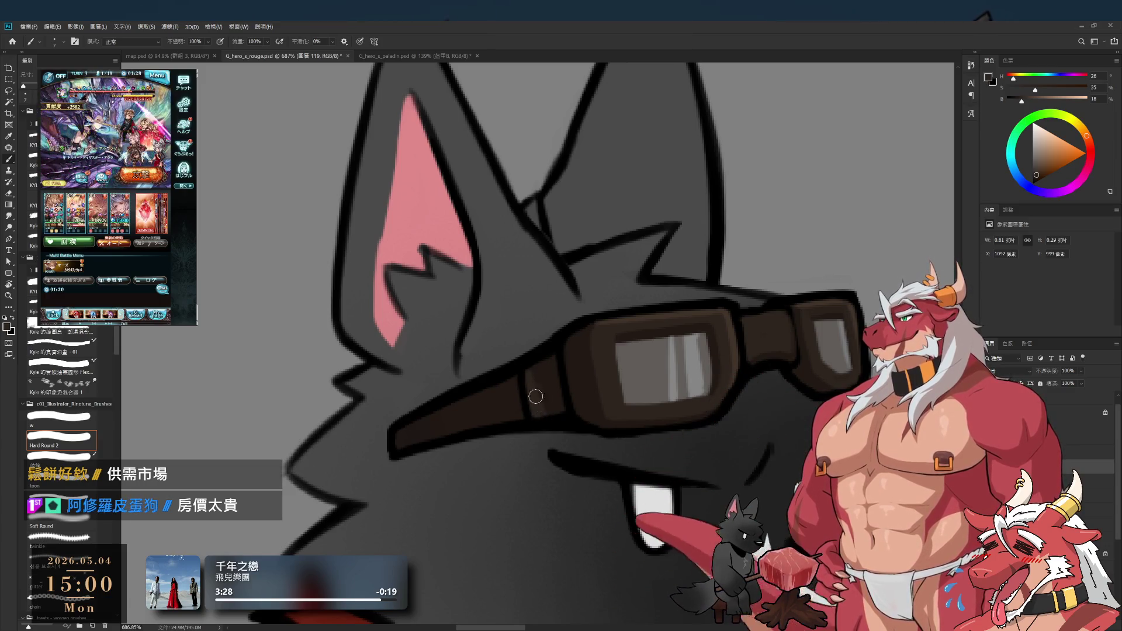
left_click(550, 397, "alt")
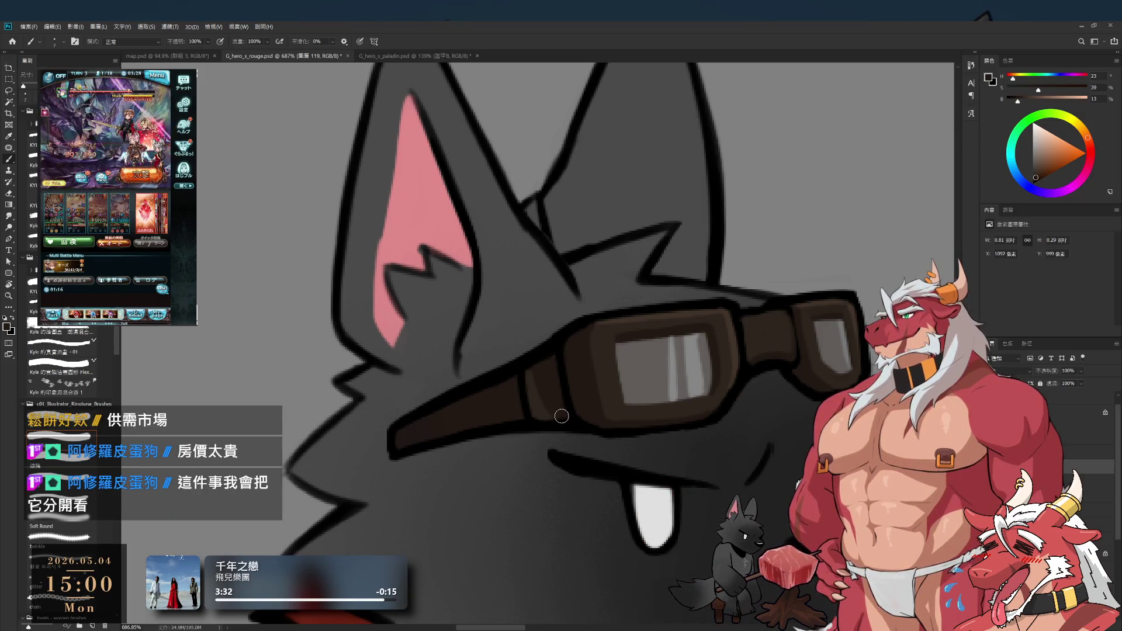
key("bracketright")
key("bracketright")
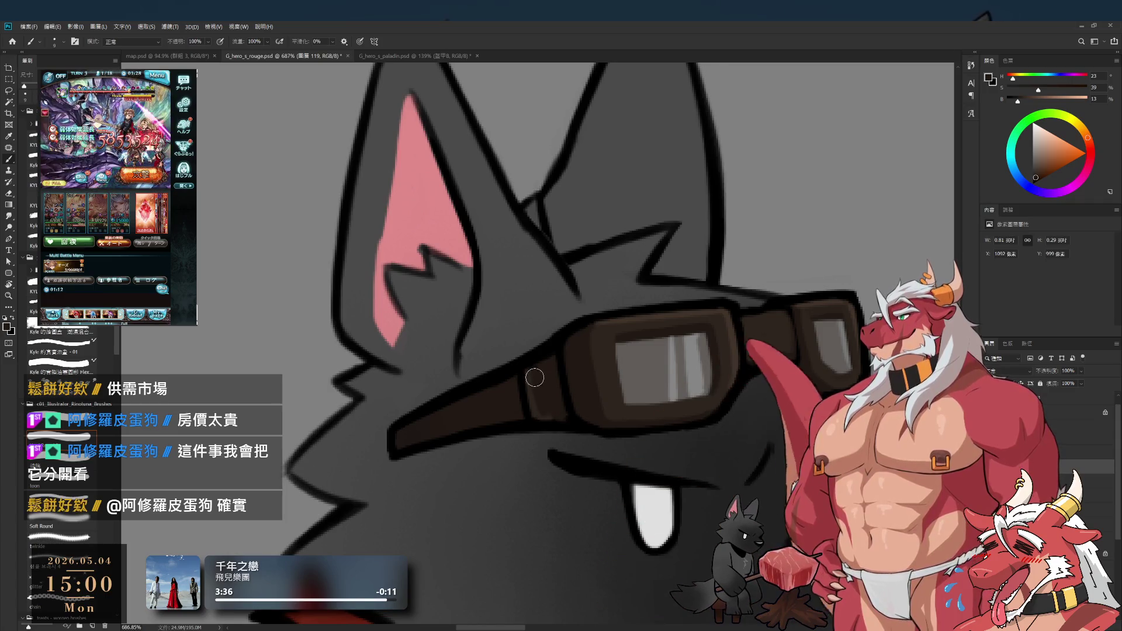
left_click(728, 345, "alt")
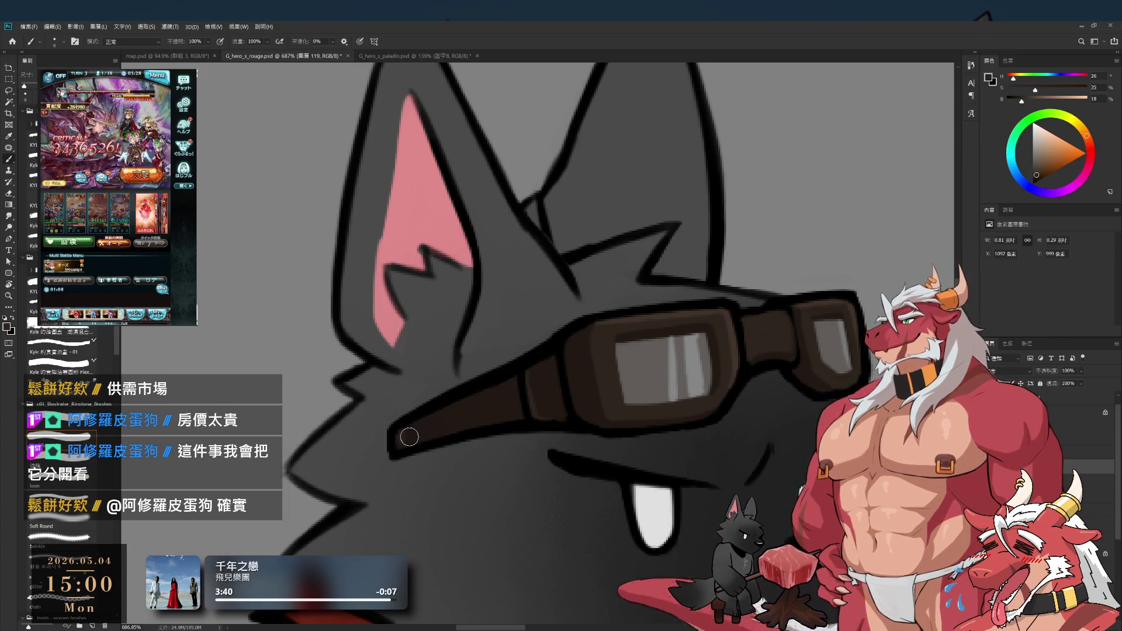
key("r")
mouse_move(725, 369)
left_mouse_down()
mouse_move(677, 217)
mouse_move(609, 446)
left_mouse_up()
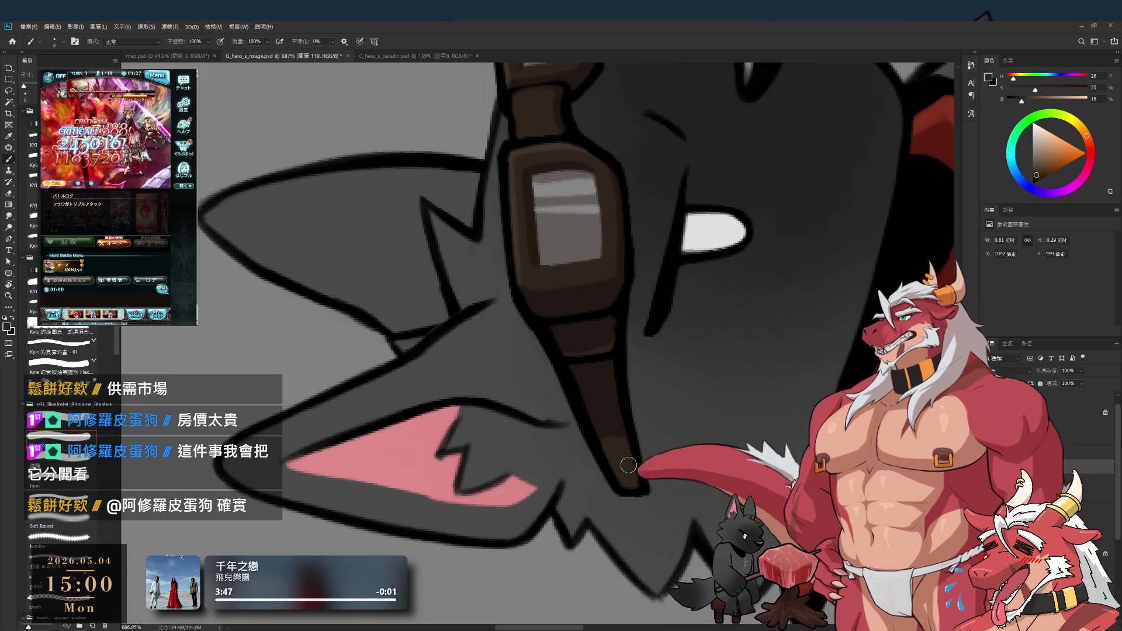
mouse_move(618, 433)
left_mouse_down()
mouse_move(534, 453)
mouse_move(531, 444)
mouse_move(623, 435)
left_mouse_up()
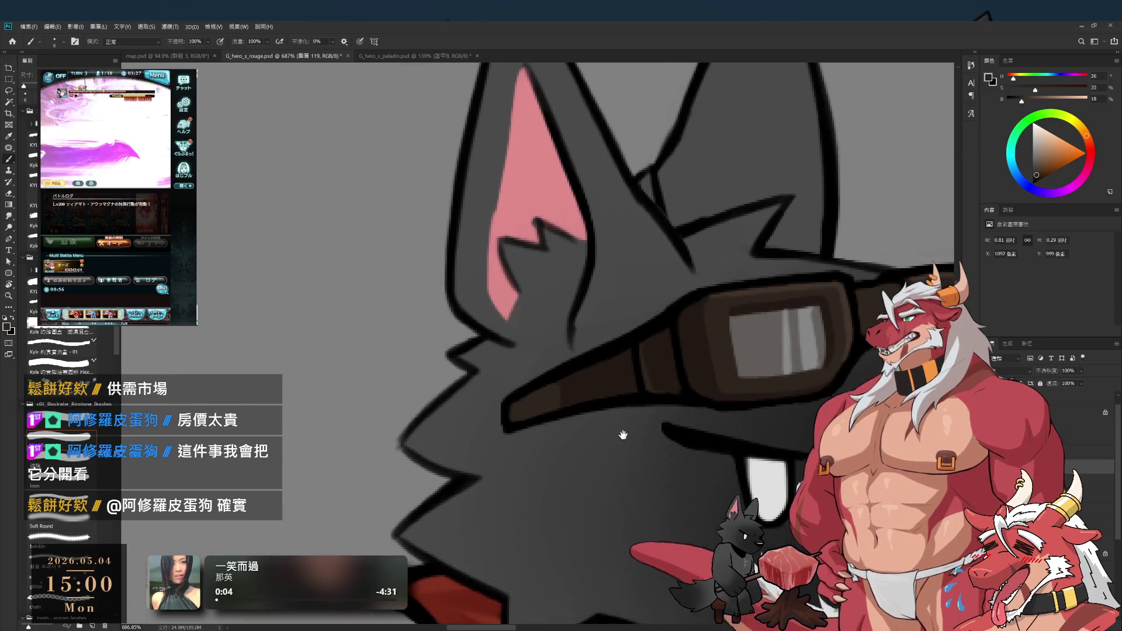
left_click(565, 395, "alt")
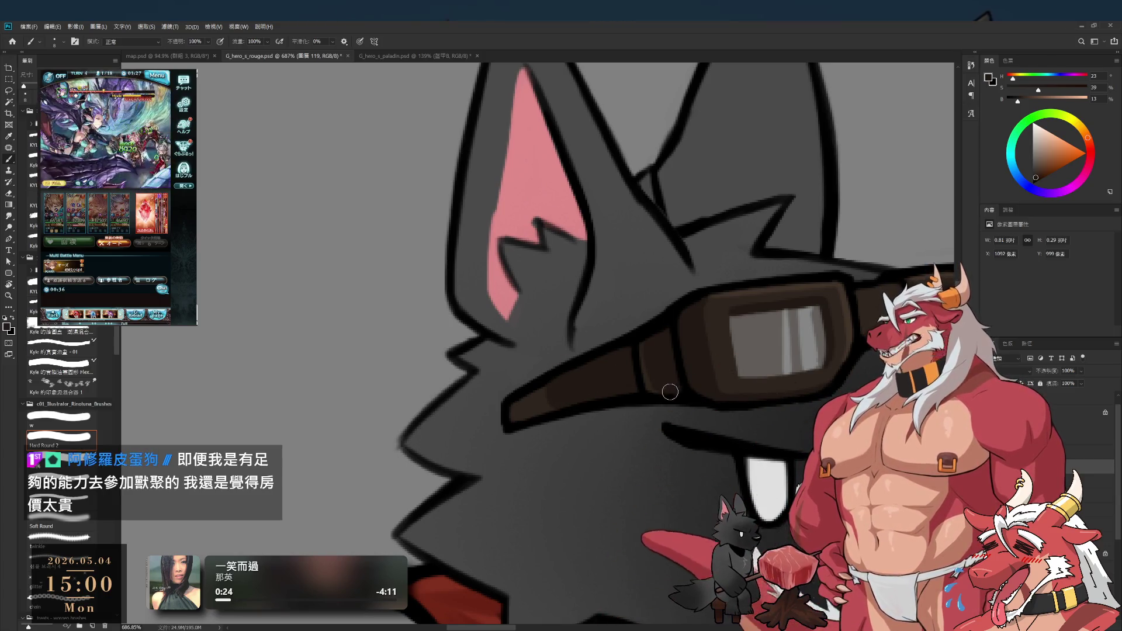
scroll(665, 397, "down", 6)
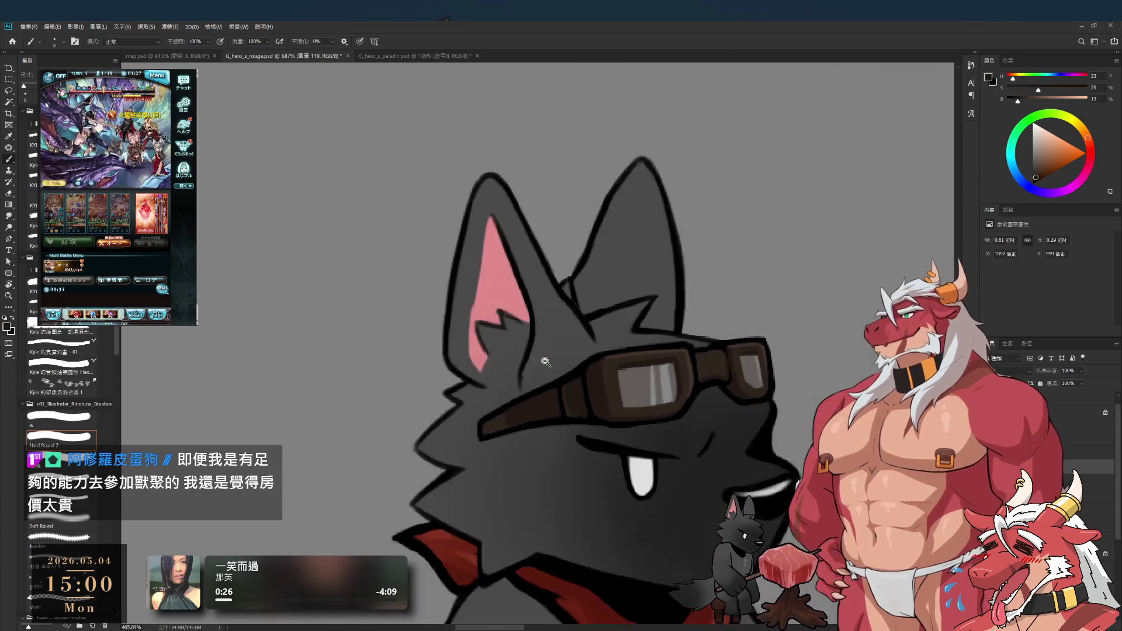
left_click_drag(637, 386, 614, 263)
scroll(632, 223, "up", 2)
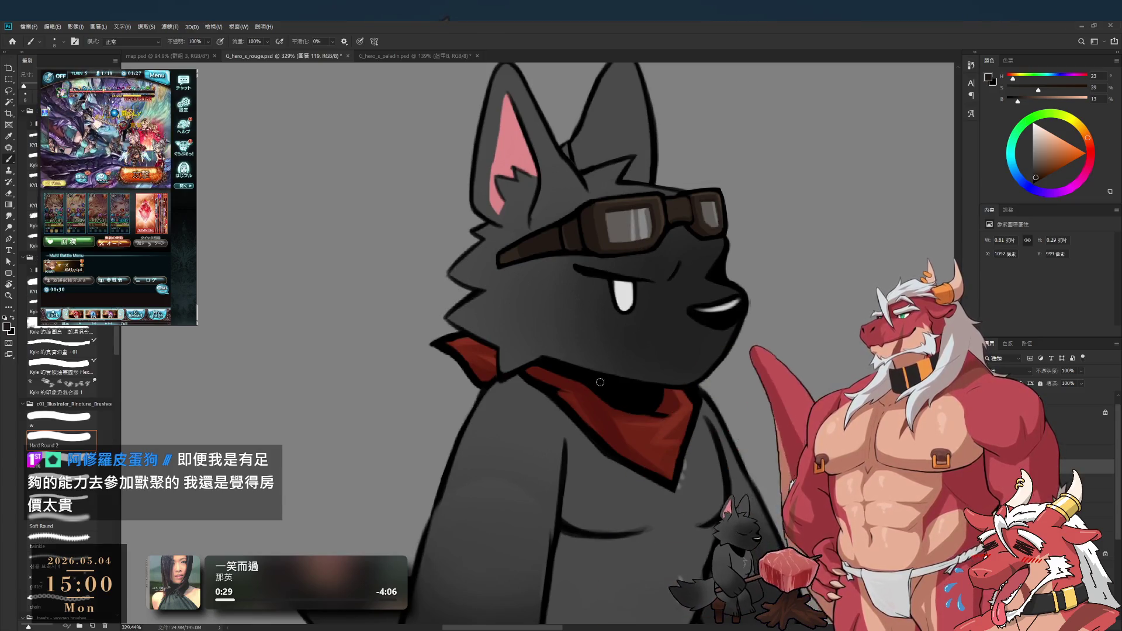
left_click(549, 409, "ctrl")
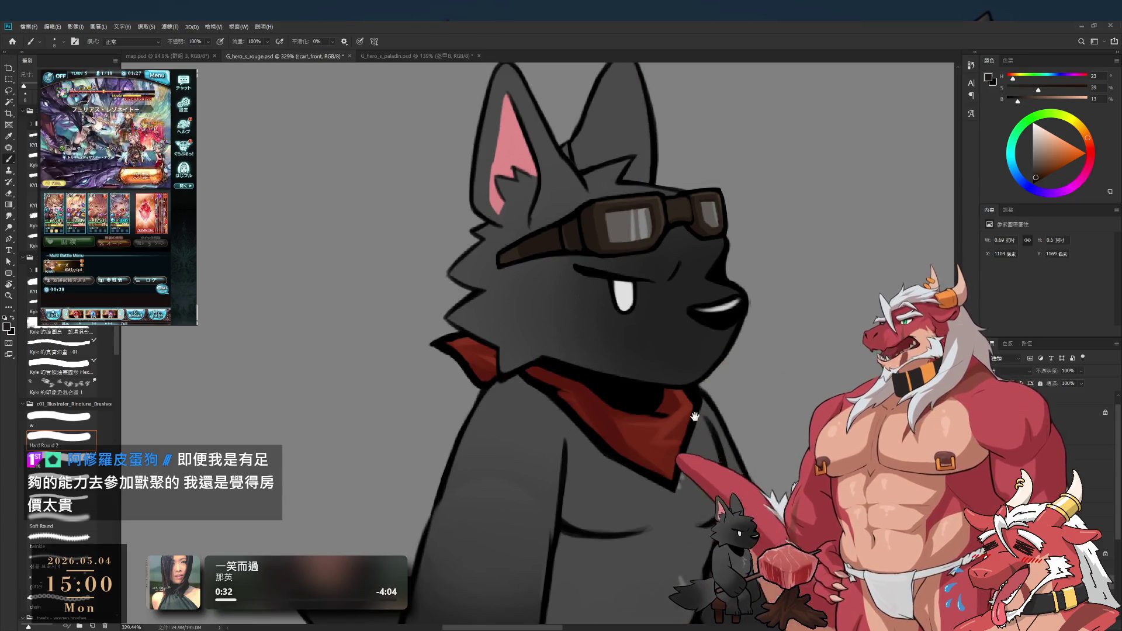
scroll(723, 409, "down", 3)
scroll(723, 410, "up", 3)
left_click_drag(724, 410, 715, 377)
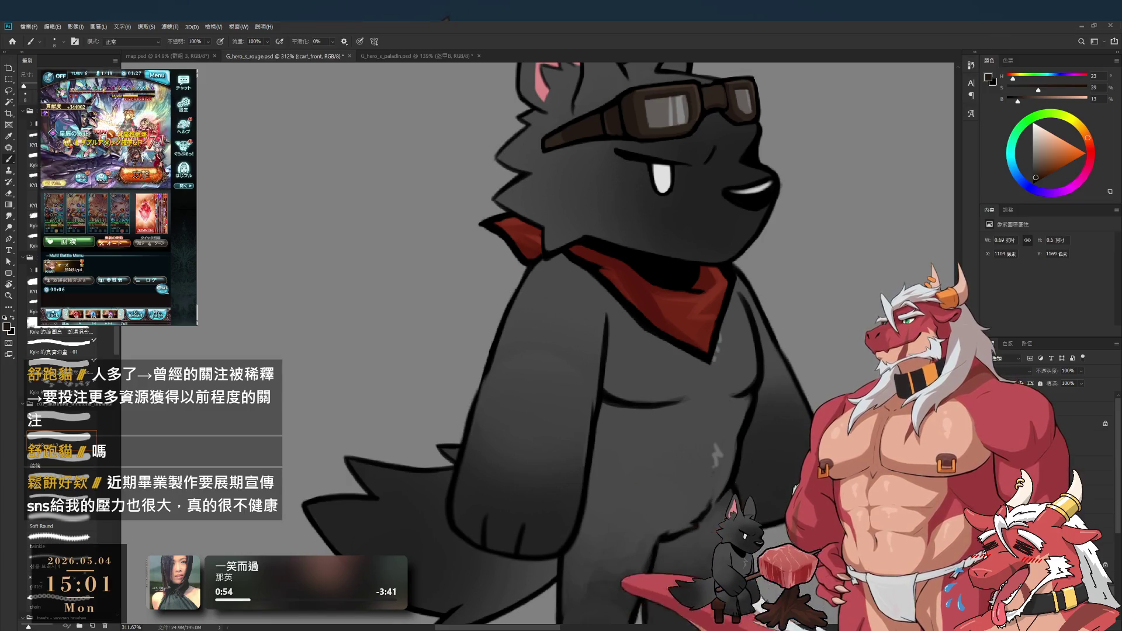
key("ctrl+comma")
key("ctrl+comma")
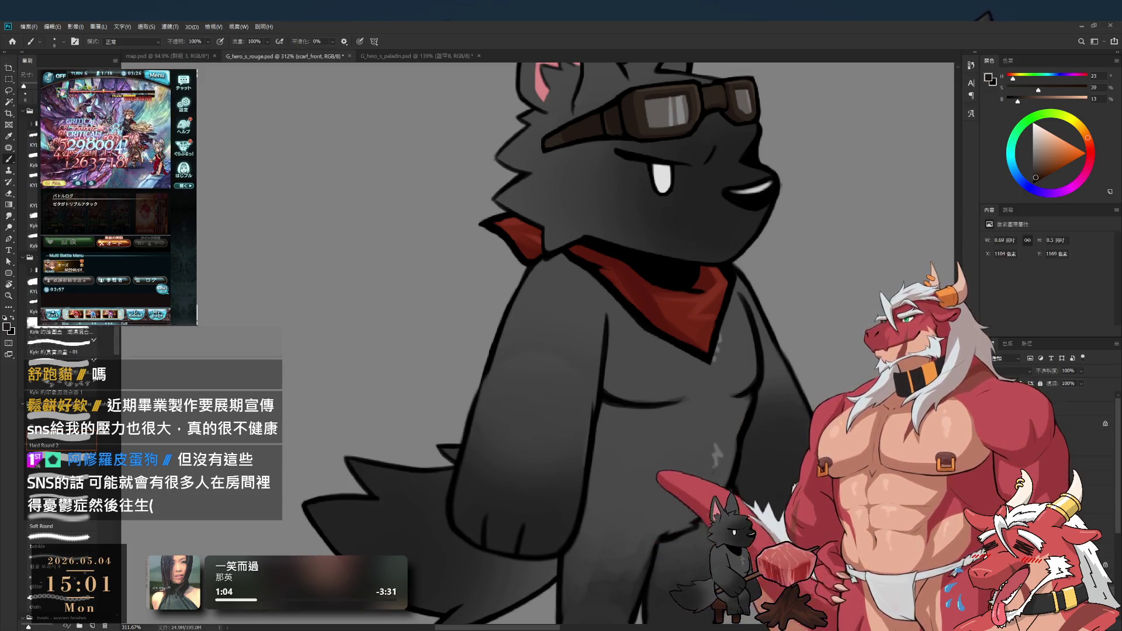
left_click(1066, 413)
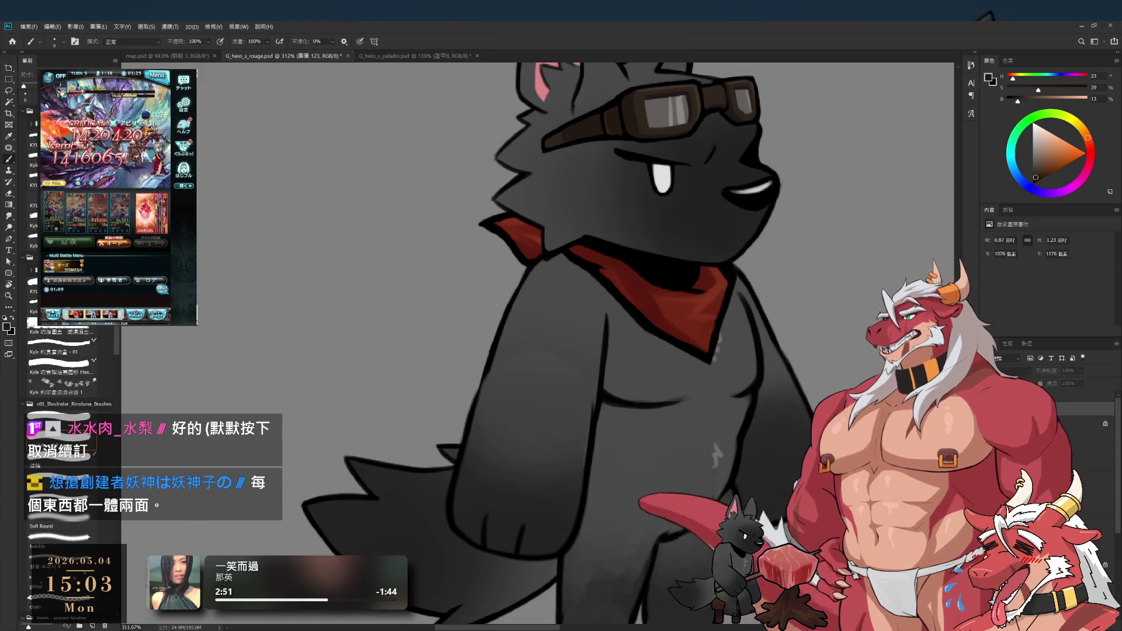
left_click(1093, 478)
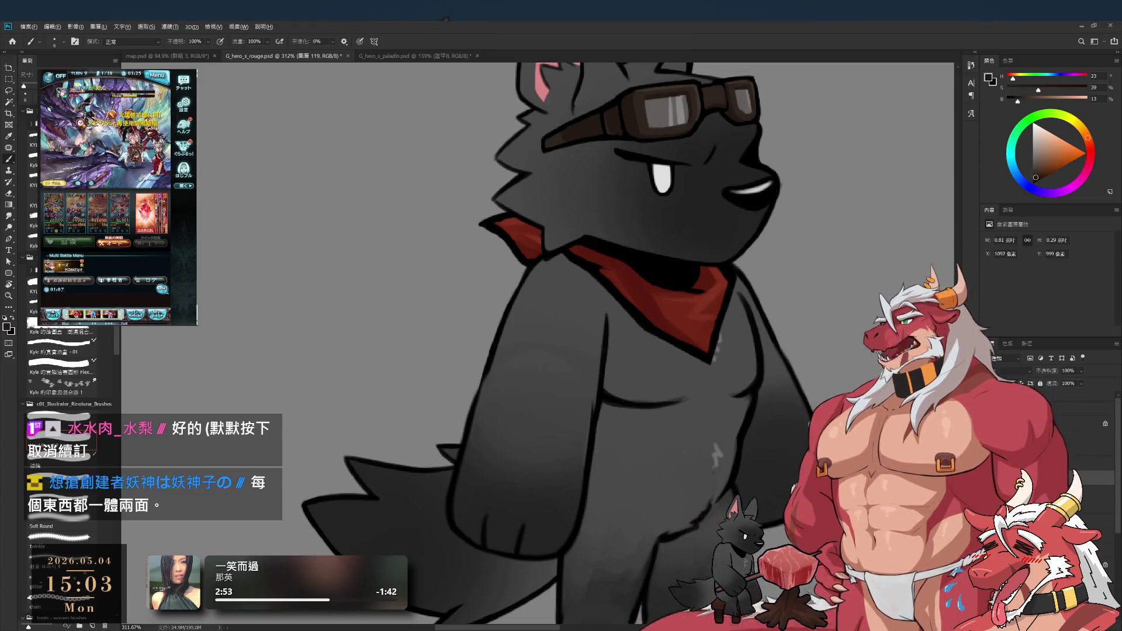
scroll(810, 415, "down", 2)
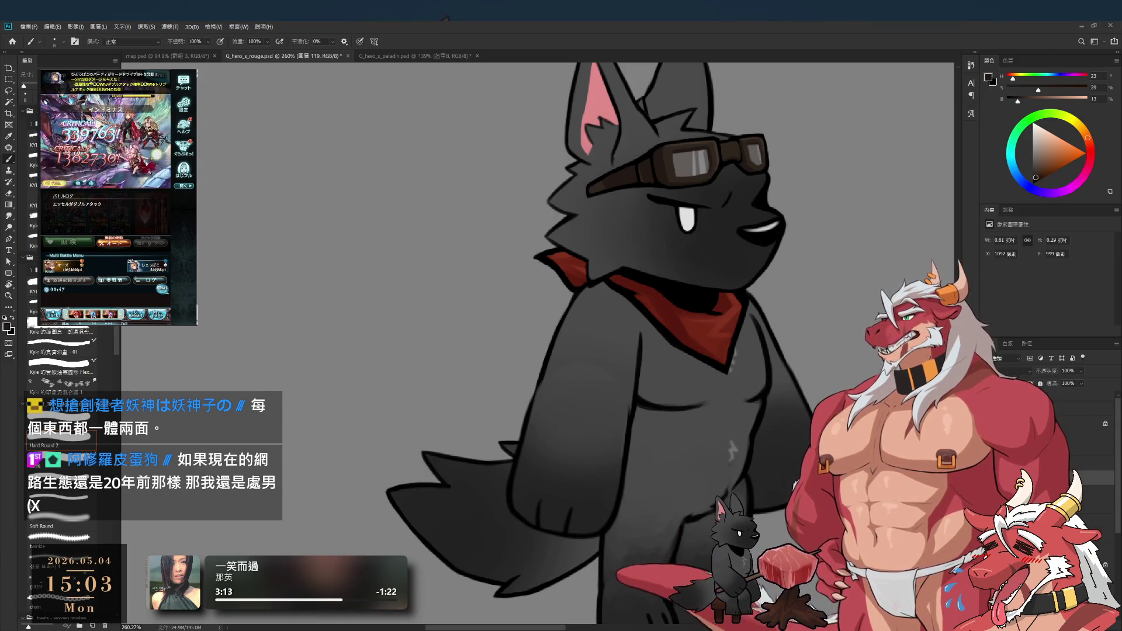
left_click(1105, 493)
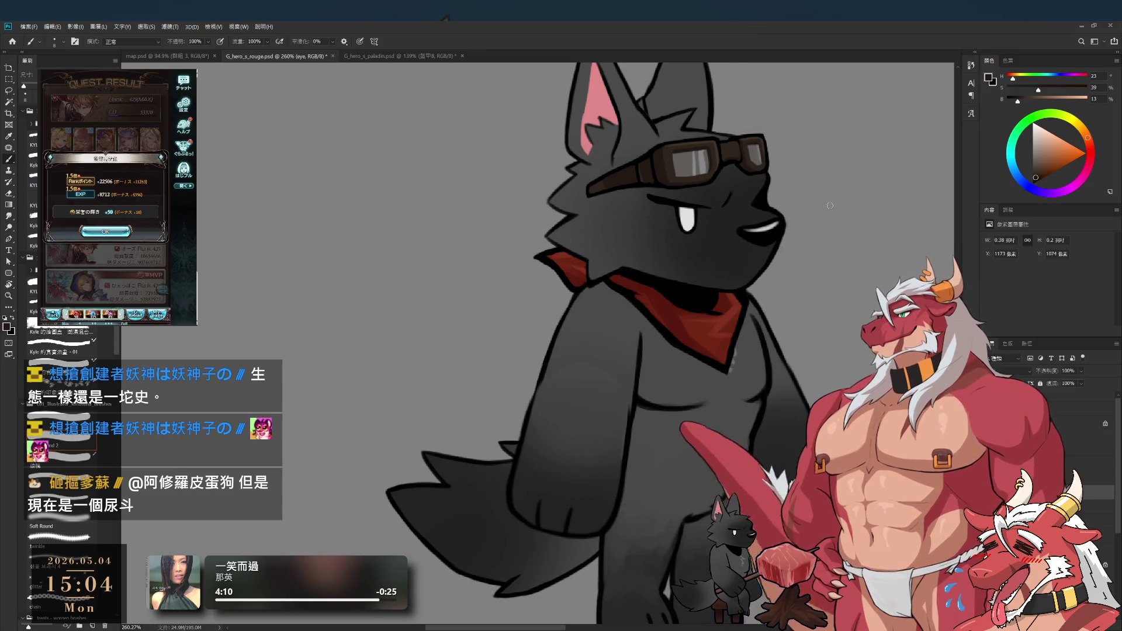
left_click(687, 261, "ctrl+alt")
mouse_move(687, 262)
left_mouse_down()
mouse_move(728, 327)
mouse_move(742, 421)
left_mouse_up()
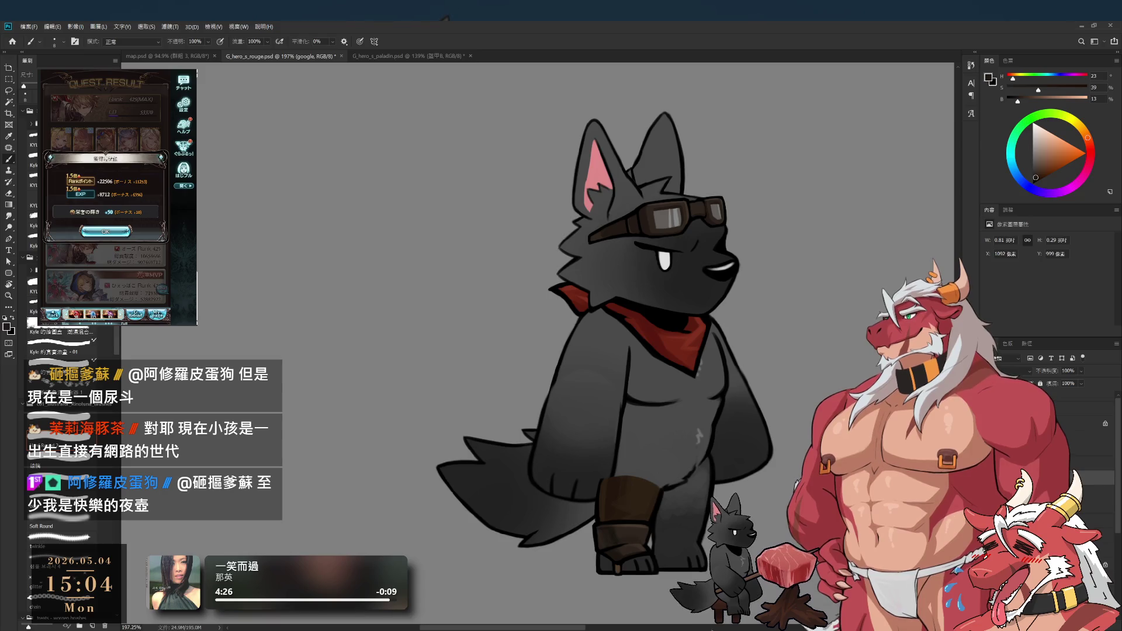
Step: Show the brown boots on both legs, stepping through layers legR2, 圖層 124, 圖層 120 and legL2
left_click(1041, 445)
left_click(995, 444)
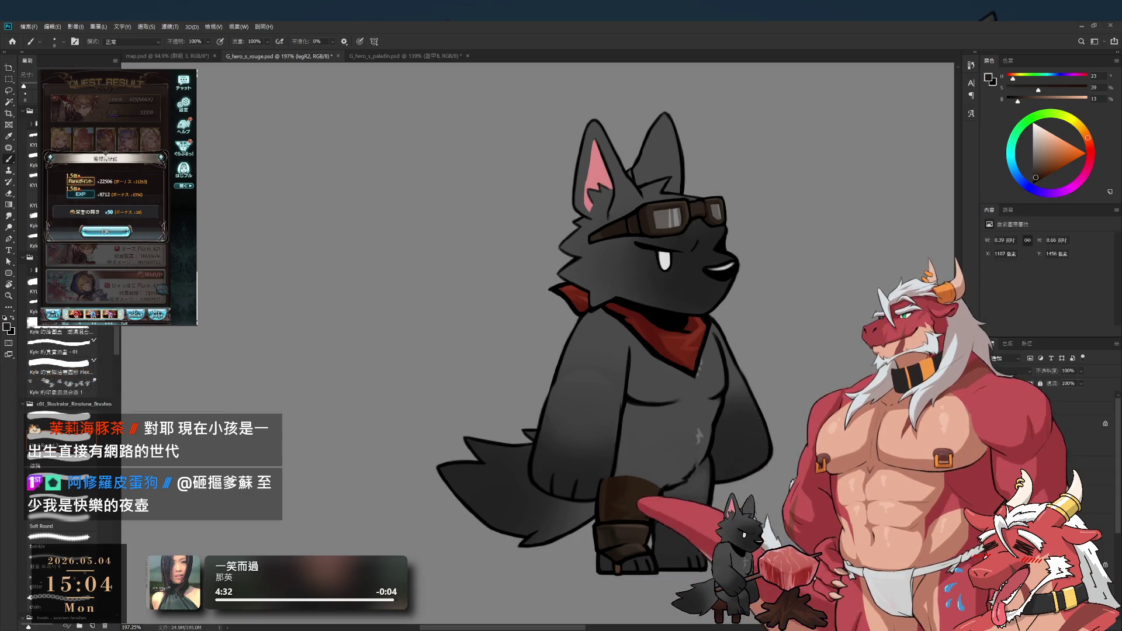
left_click(995, 444)
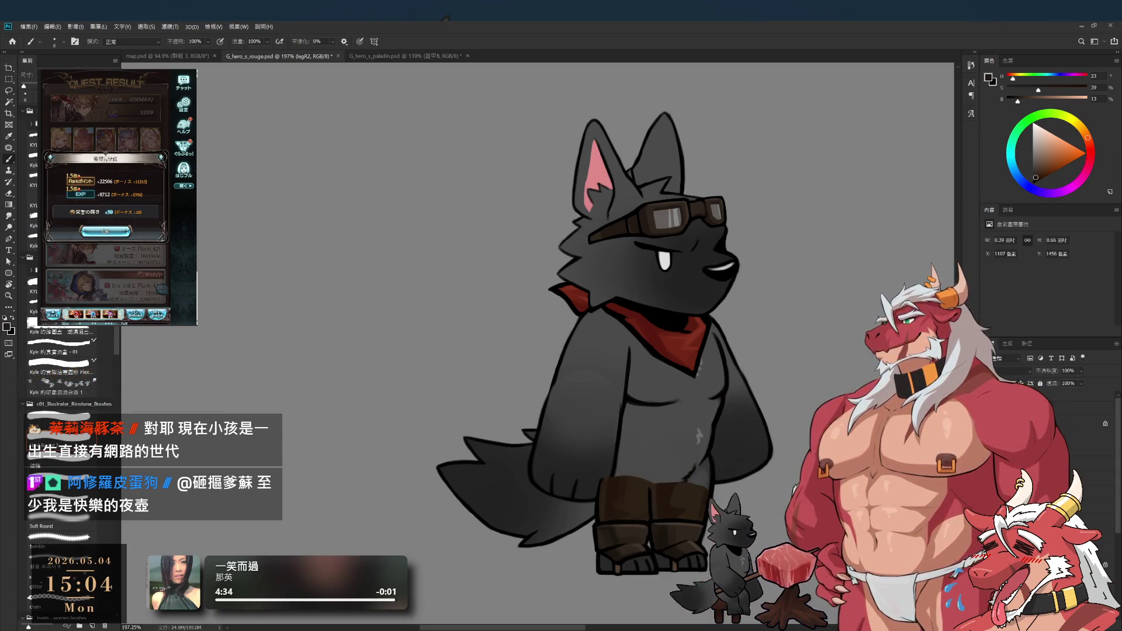
left_click(1099, 424)
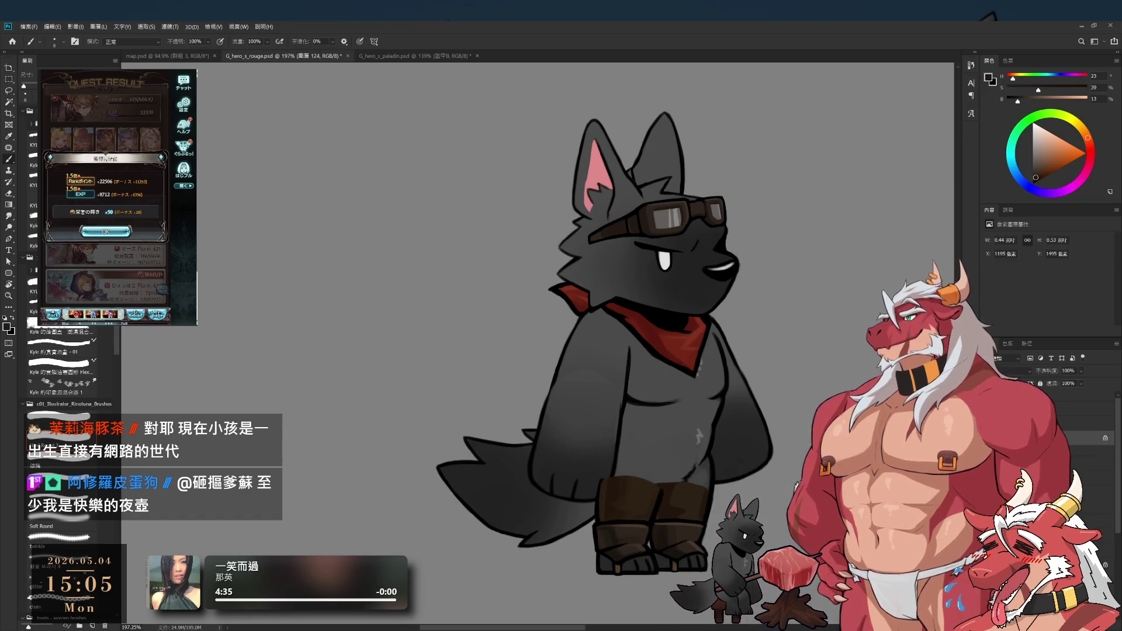
left_click(1102, 424)
scroll(708, 465, "down", 2)
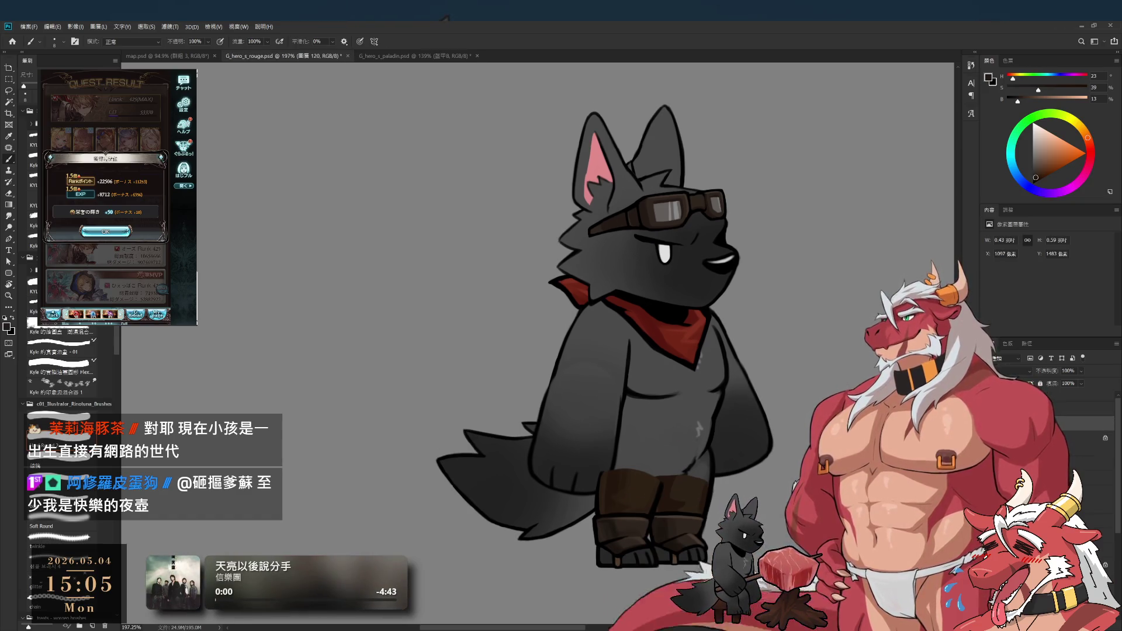
left_click(1105, 415)
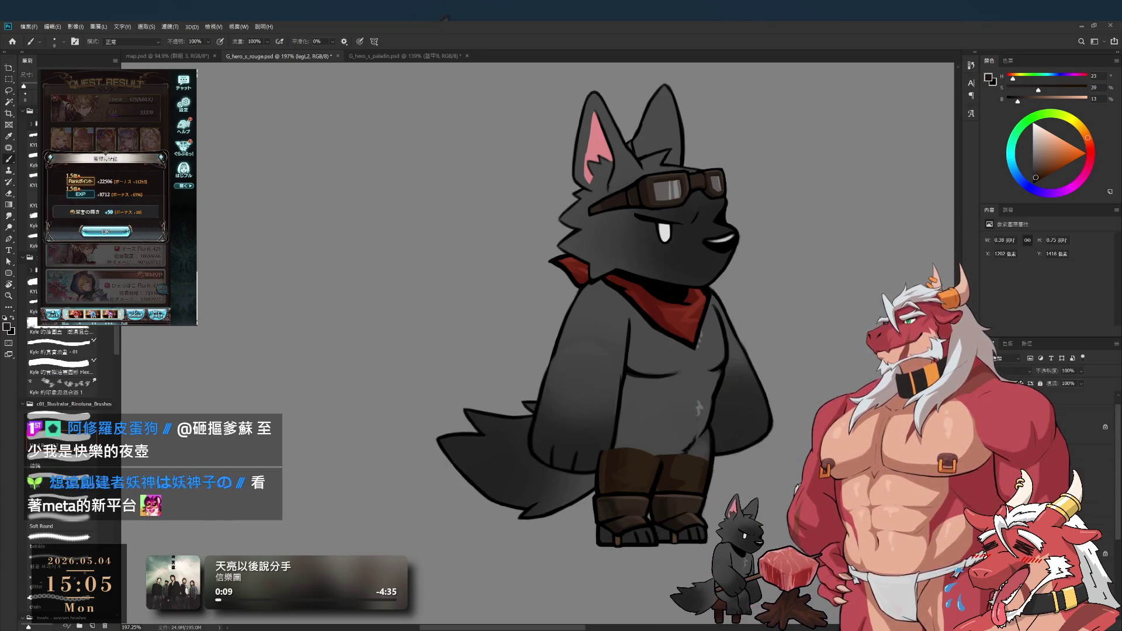
Step: Compare the legs with and without boots via undo and redo, leaving the lower legs bare
key("ctrl+z")
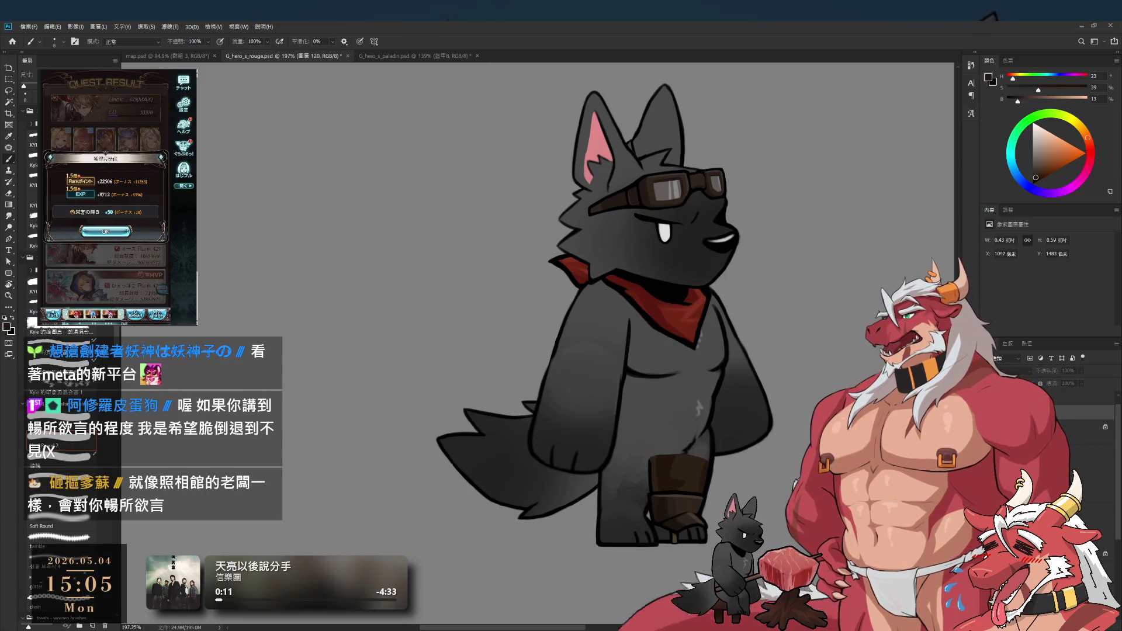
key("ctrl+v")
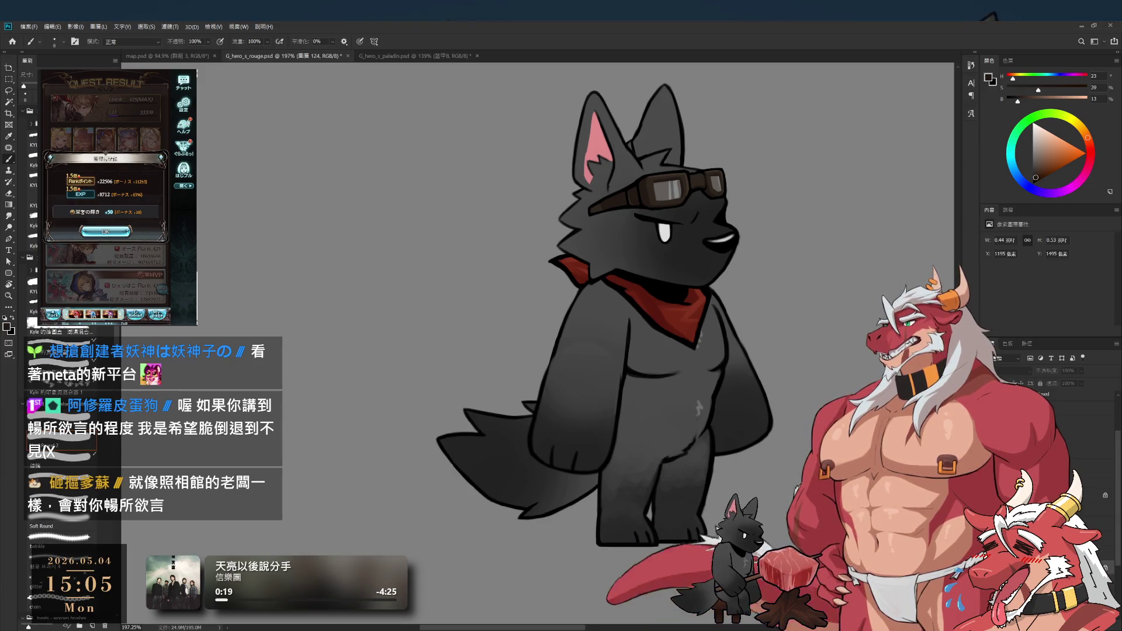
key("ctrl+shift+z")
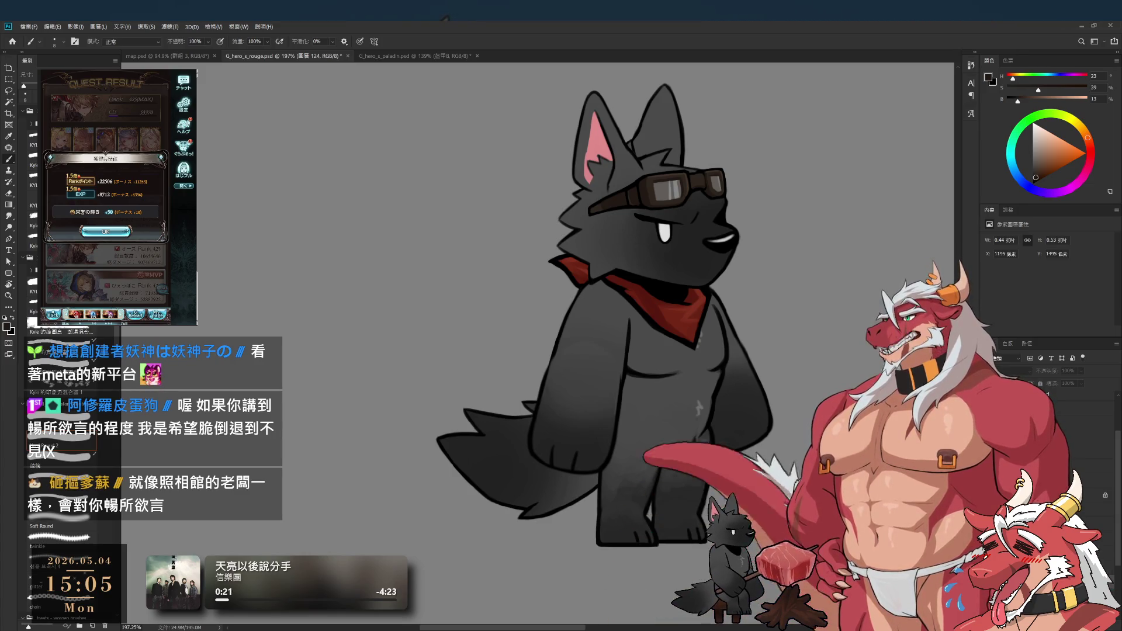
scroll(678, 497, "up", 5)
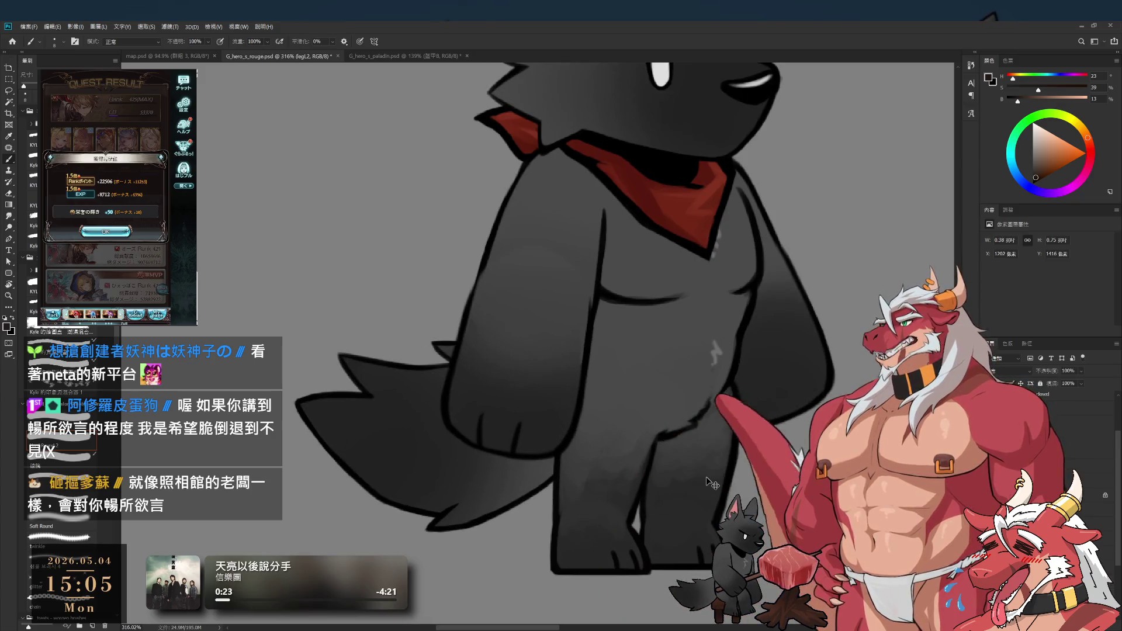
Step: Restore the brown boot and make layer 圖層 124 active after checking footL3
key("ctrl+shift+z")
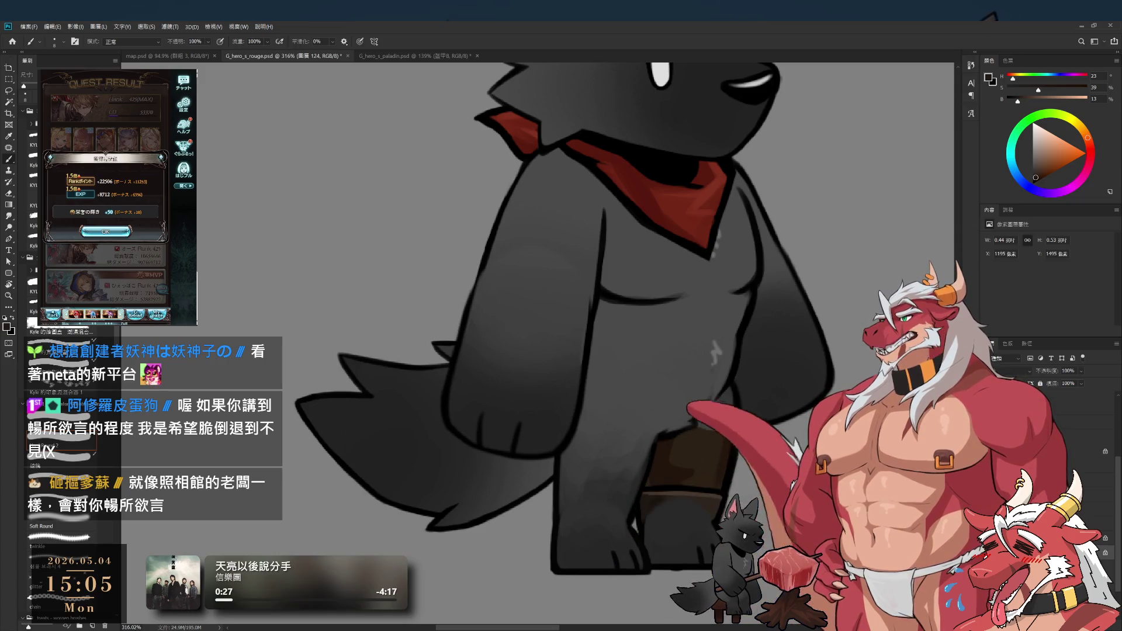
left_click(704, 560, "ctrl")
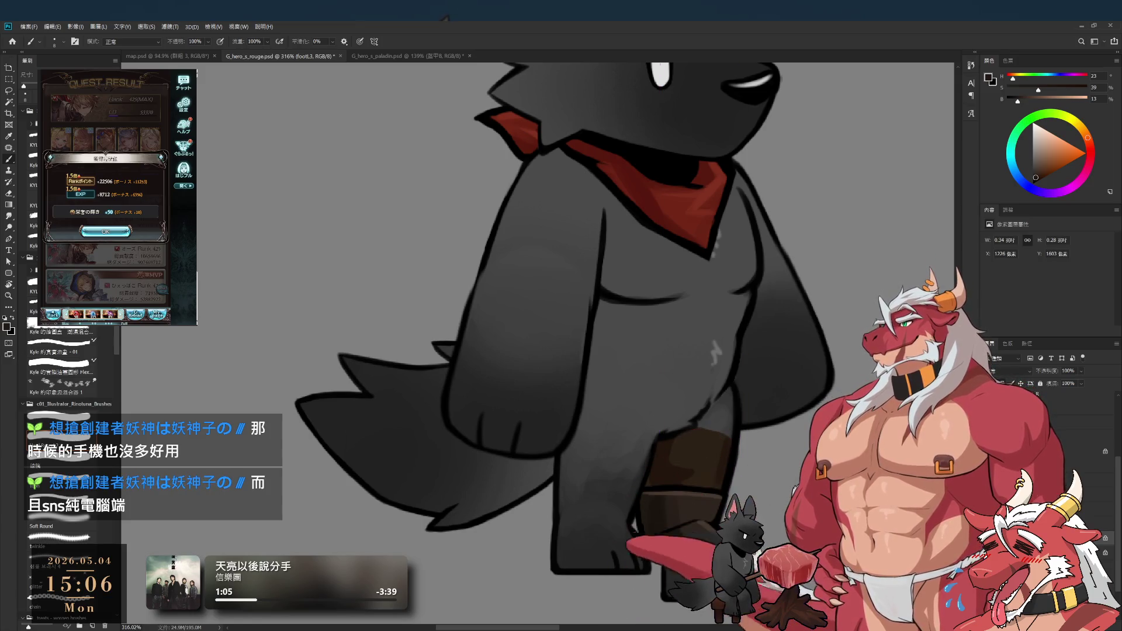
key("alt+bracketleft")
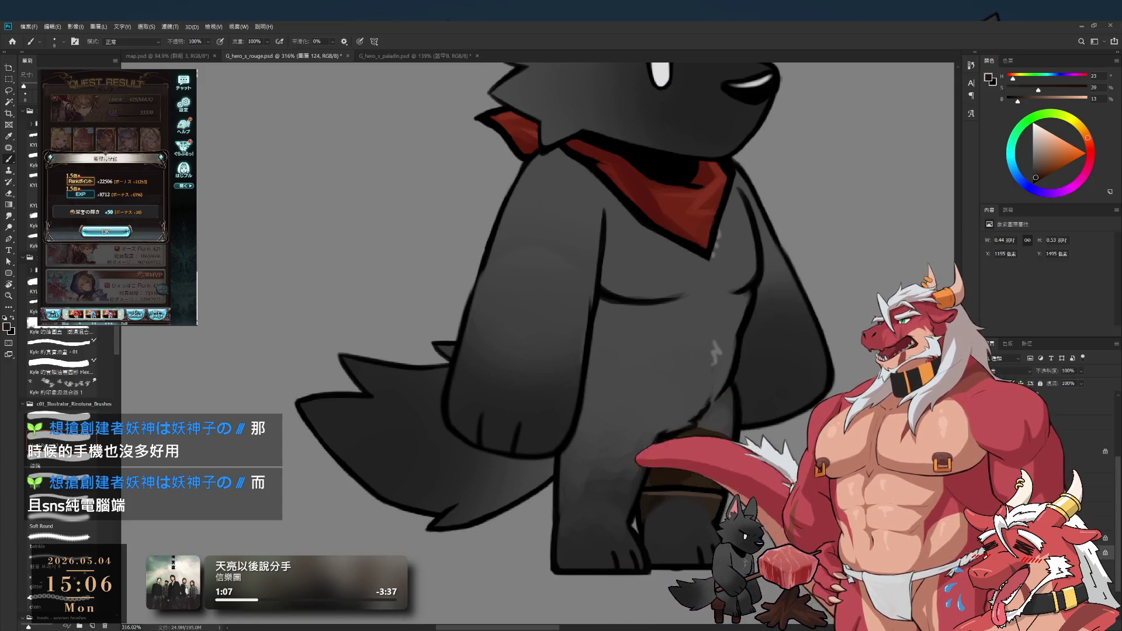
key("alt+bracketright")
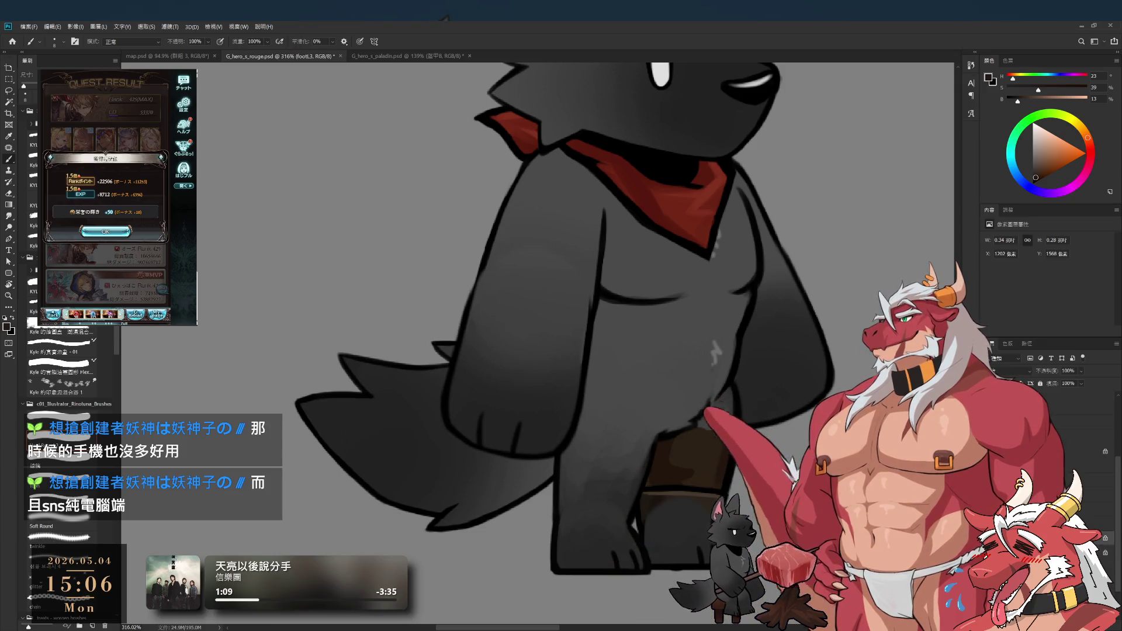
key("alt+bracketleft")
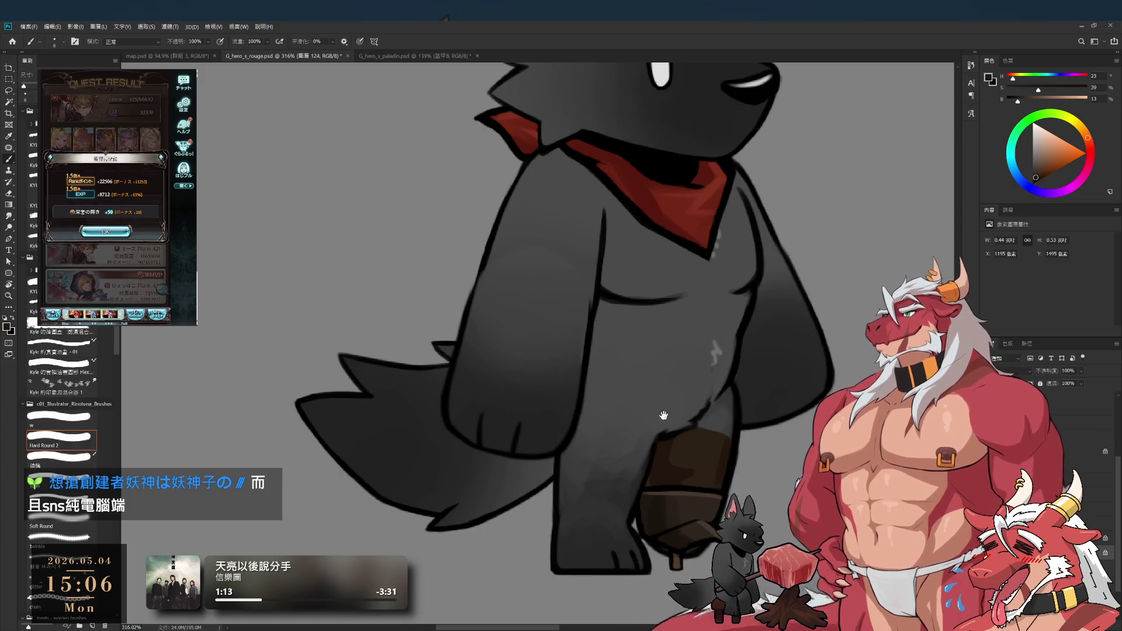
Step: Cut the boot's pointed tip and peg away with the Lasso, then paste them onto new layer 125
left_click_drag(660, 393, 654, 319)
scroll(663, 438, "up", 2)
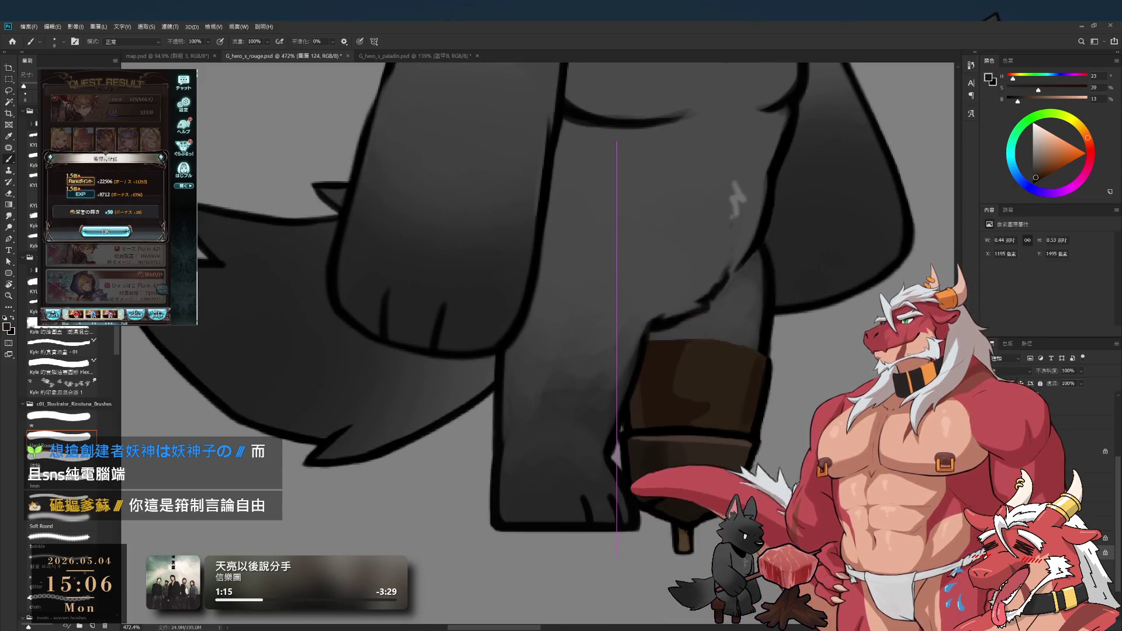
mouse_move(627, 488)
left_mouse_down()
mouse_move(560, 523)
mouse_move(643, 485)
mouse_move(707, 526)
mouse_move(608, 585)
left_mouse_up()
key("l")
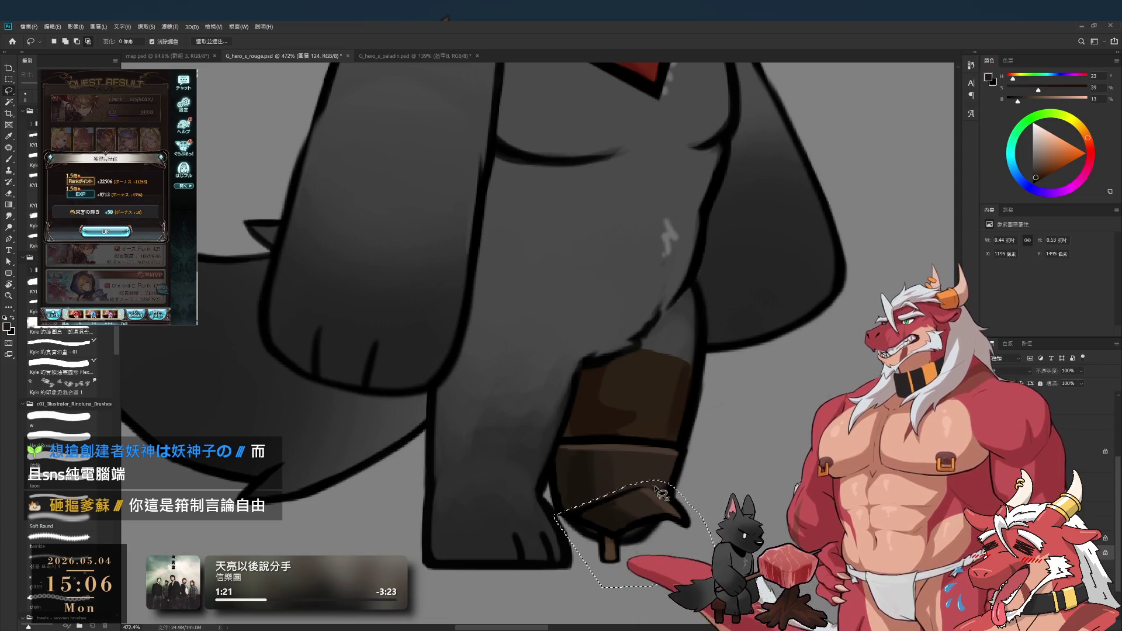
mouse_move(554, 525)
left_mouse_down()
mouse_move(700, 464)
mouse_move(570, 497)
left_mouse_up()
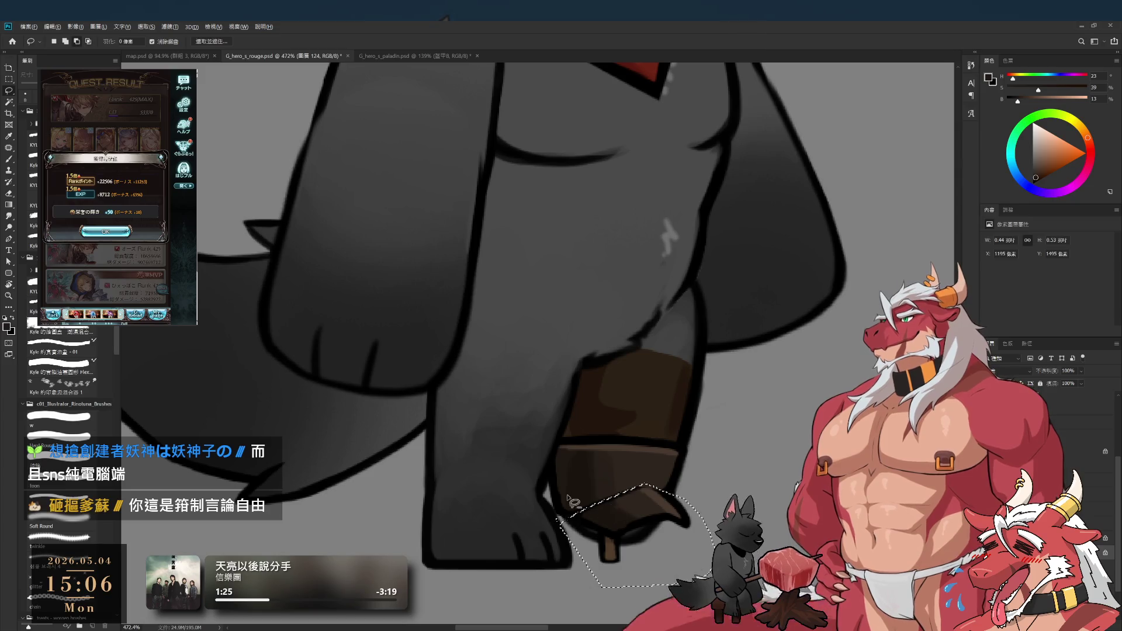
key("Delete")
key("ctrl+d")
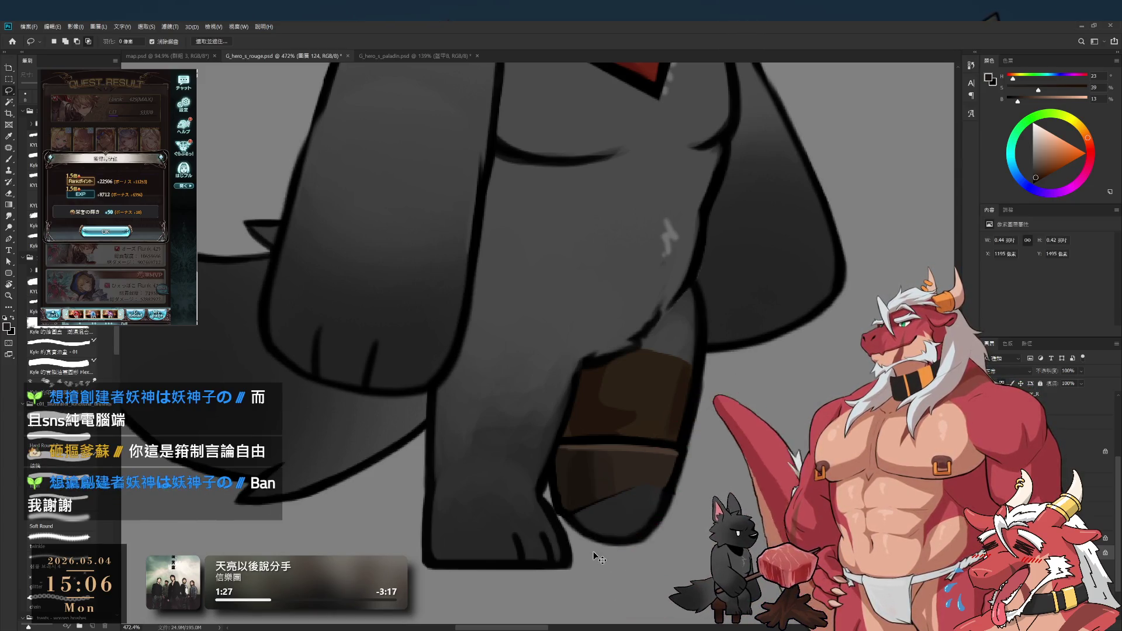
key("ctrl+v")
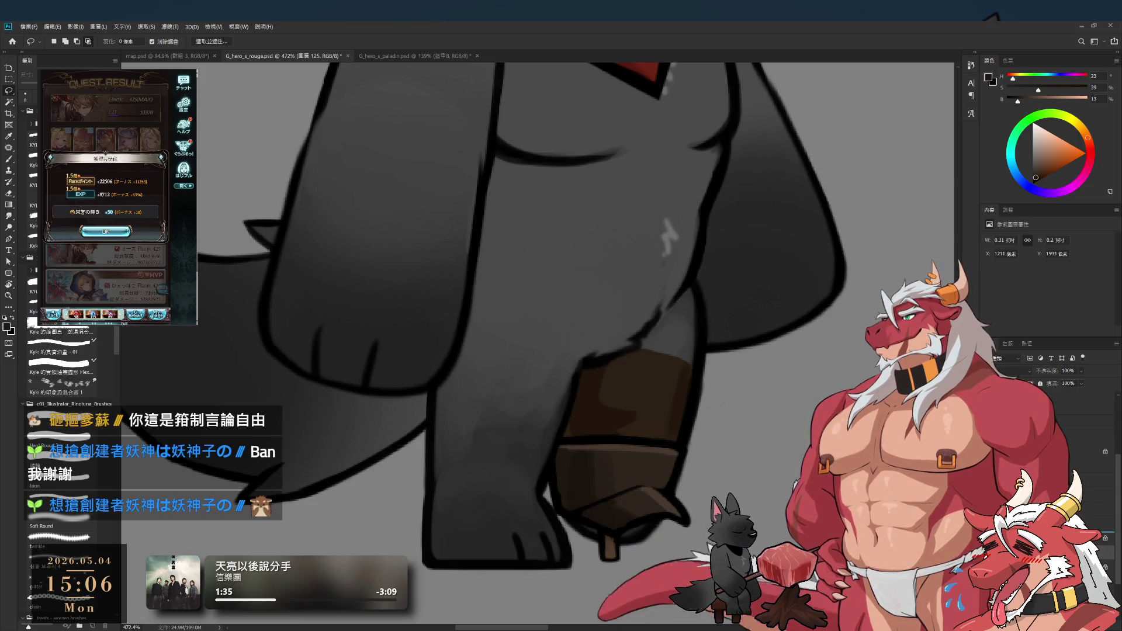
Step: Shift the boot pieces up into place on the leg and select the left leg layer
key("ctrl+z")
key("ctrl+z")
left_click_drag(695, 368, 741, 339)
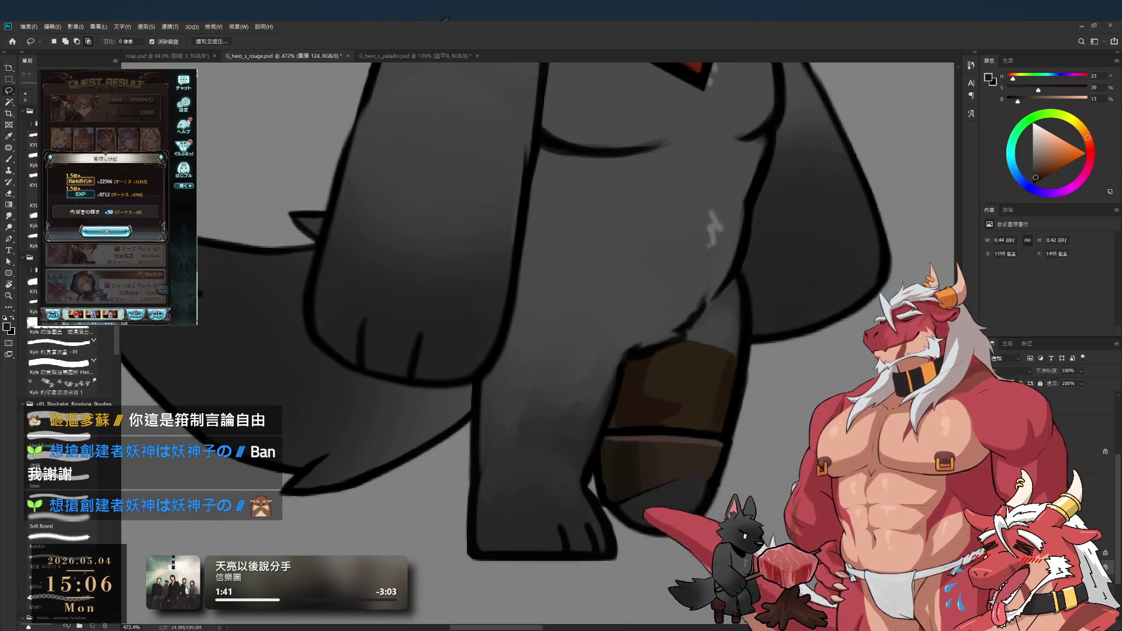
left_click(644, 504, "ctrl")
Step: Shade the boot with dark and lighter browns sampled from it, growing the brush size
key("b")
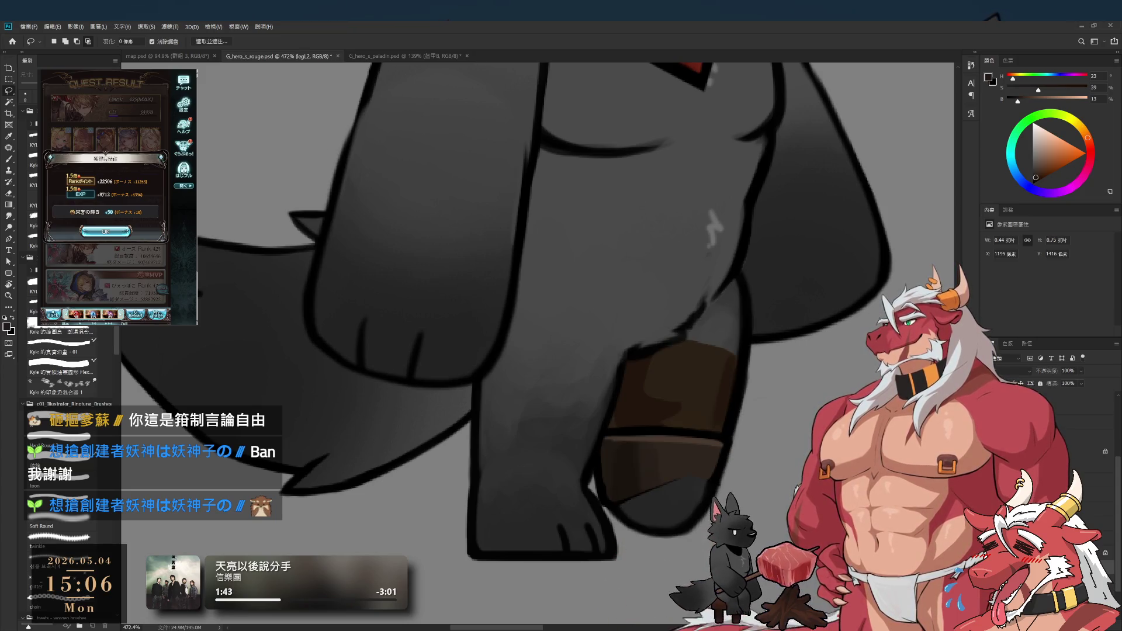
left_click(627, 494, "alt")
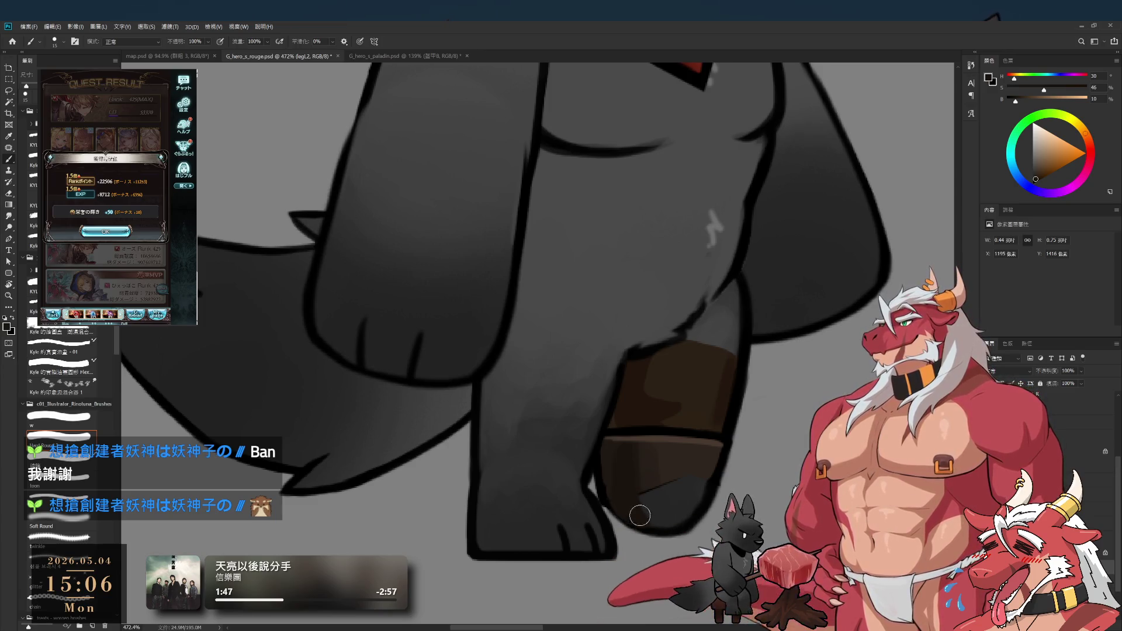
key("bracketright")
left_click(651, 516, "alt")
key("bracketright")
left_click(665, 451, "alt")
key("bracketleft")
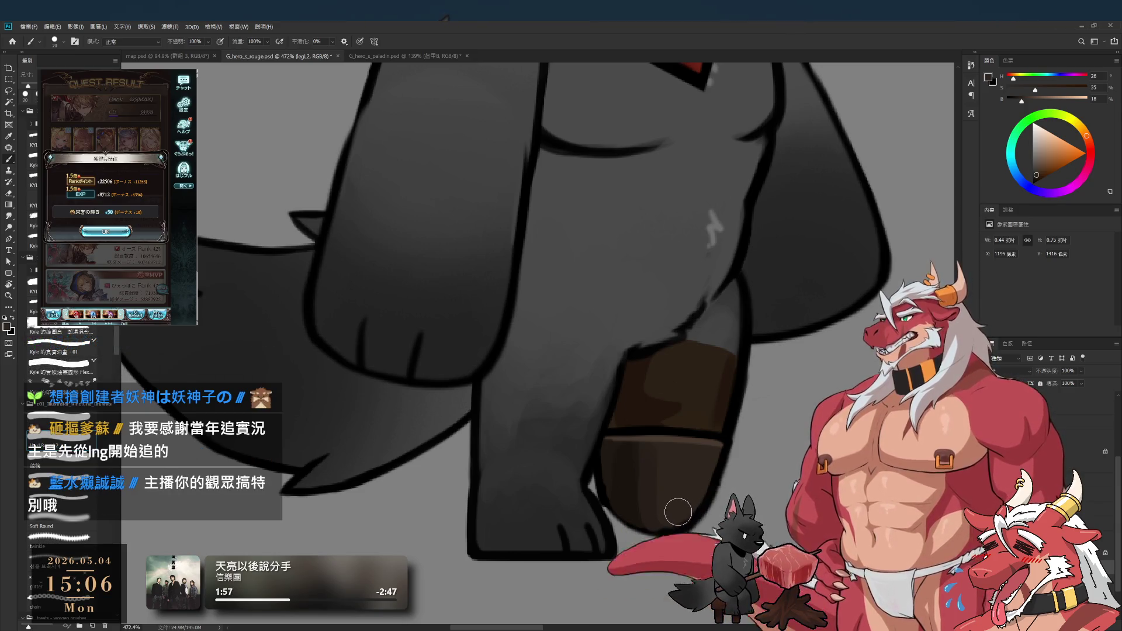
Step: Continue shading with a different brush preset, the dark boot brown and black from the outline
key("bracketright")
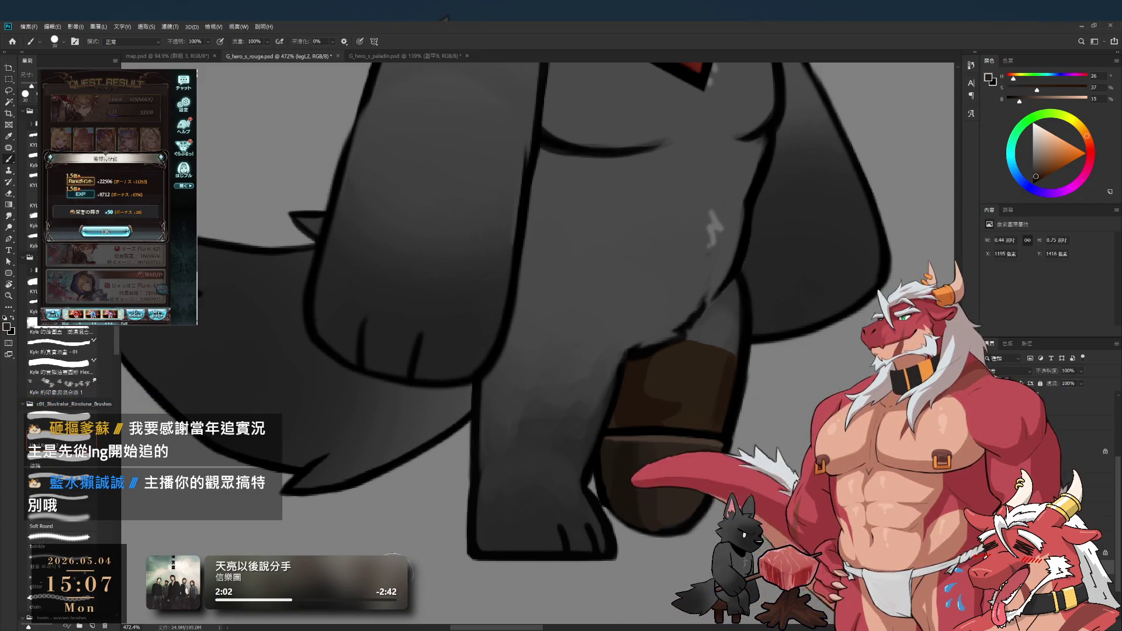
left_click(65, 418)
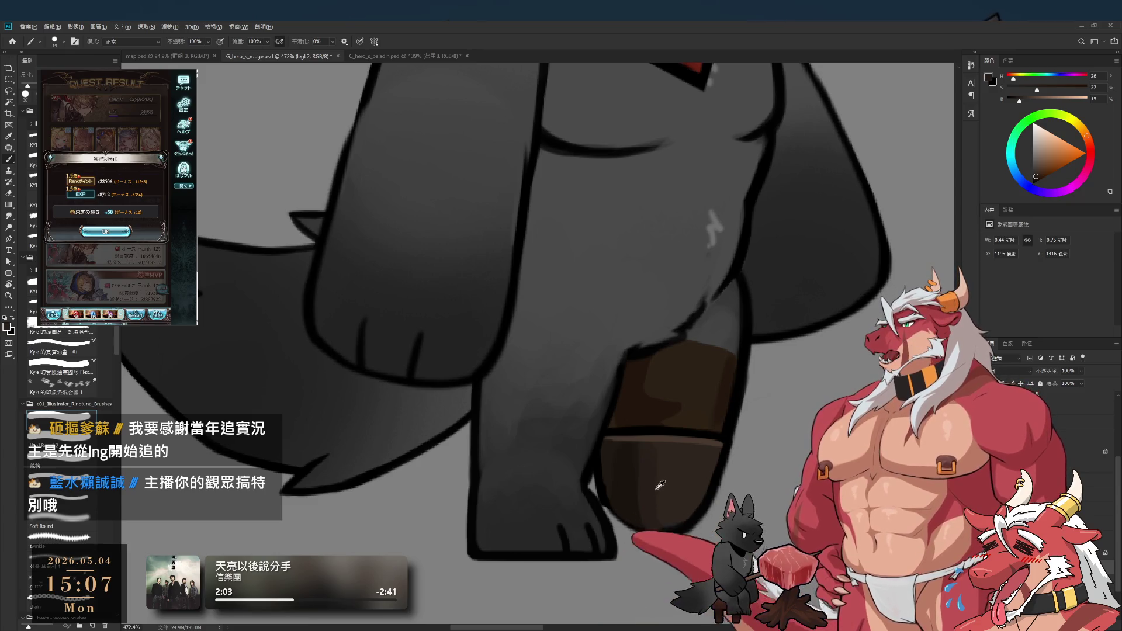
left_click(609, 495, "alt")
key("bracketleft")
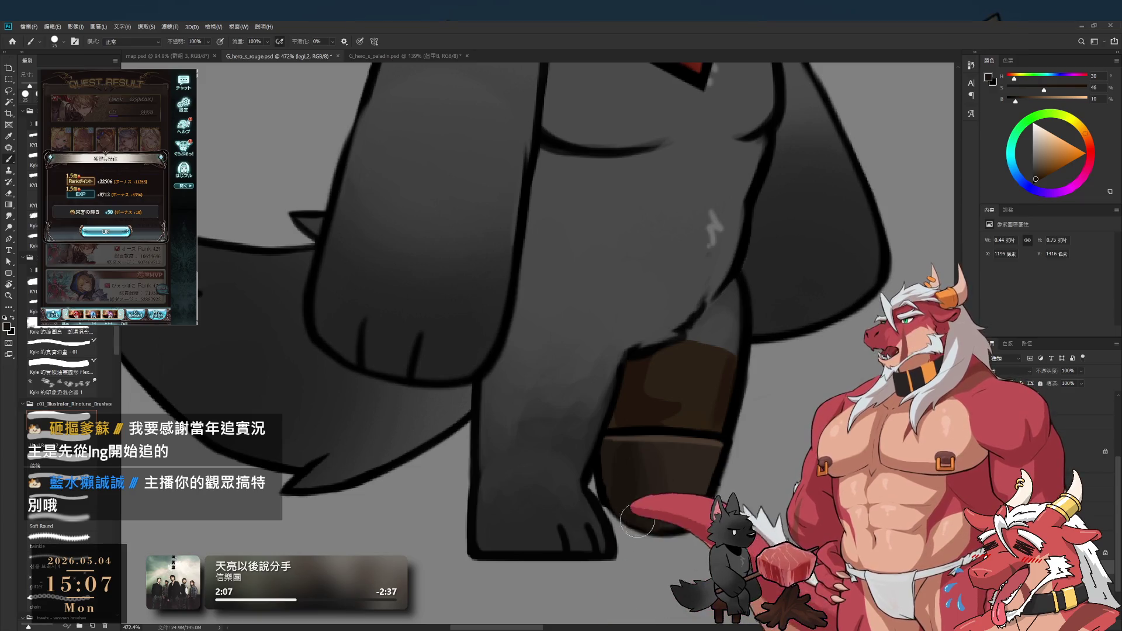
left_click(608, 495, "alt")
key("bracketleft")
key("bracketleft")
key("bracketleft")
key("bracketleft")
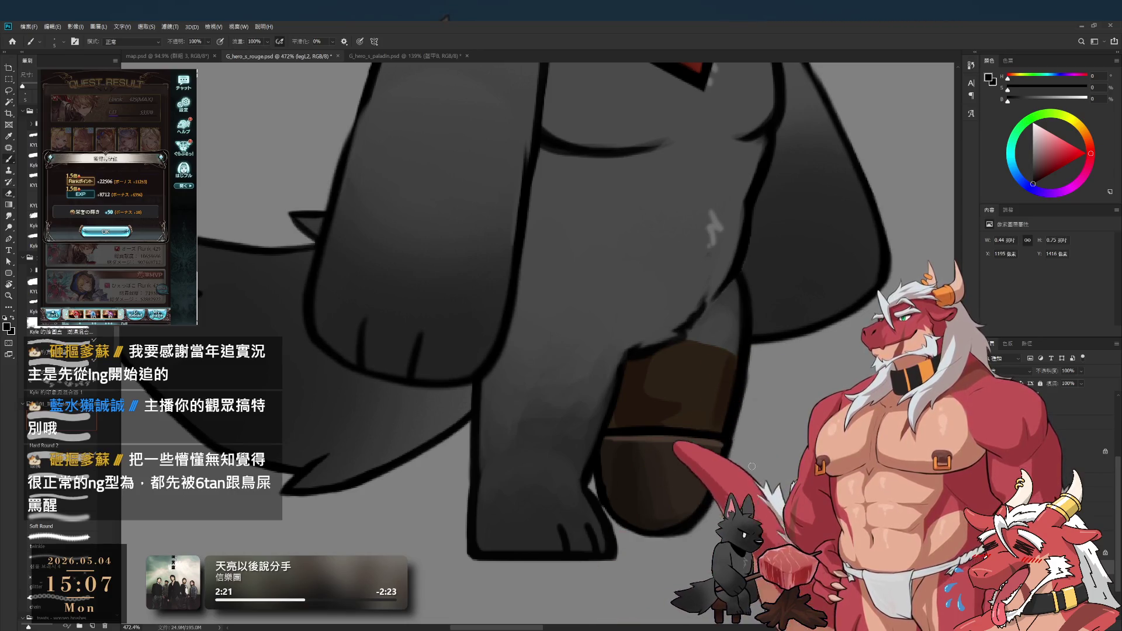
key("e")
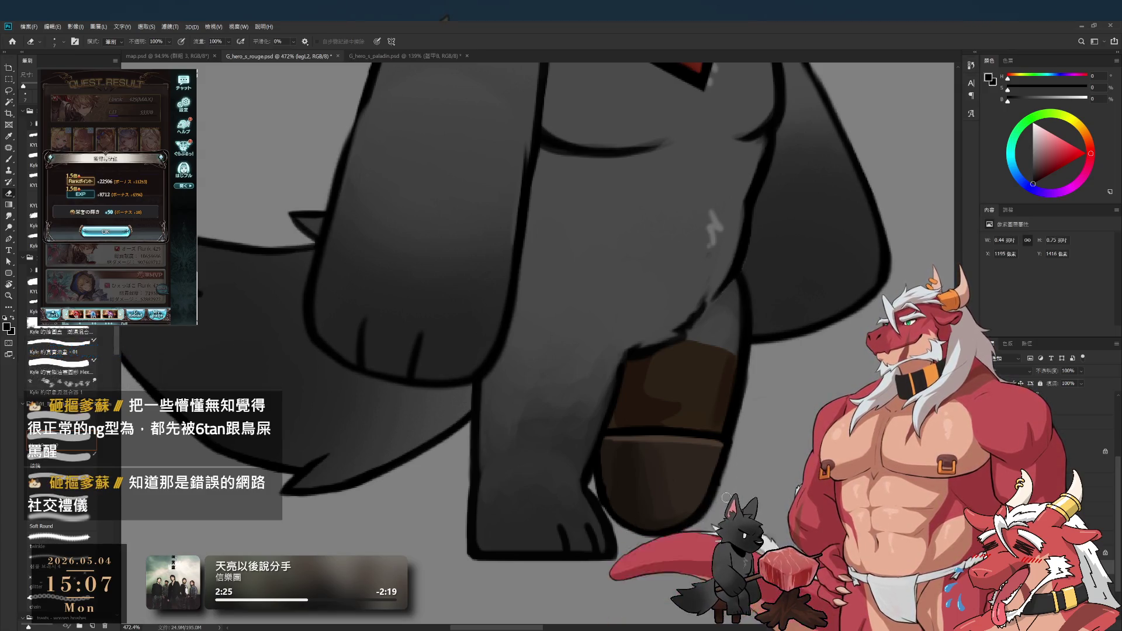
Step: Return to the Brush, then dismiss the game's popups and start its next battle
key("b")
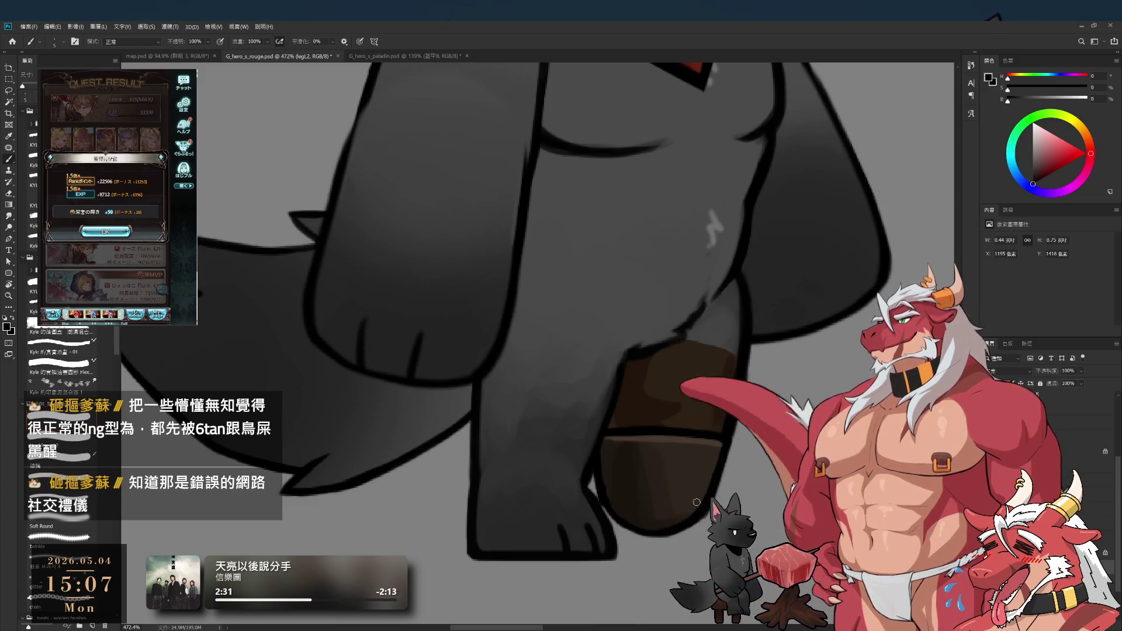
scroll(687, 497, "down", 1)
scroll(686, 497, "up", 1)
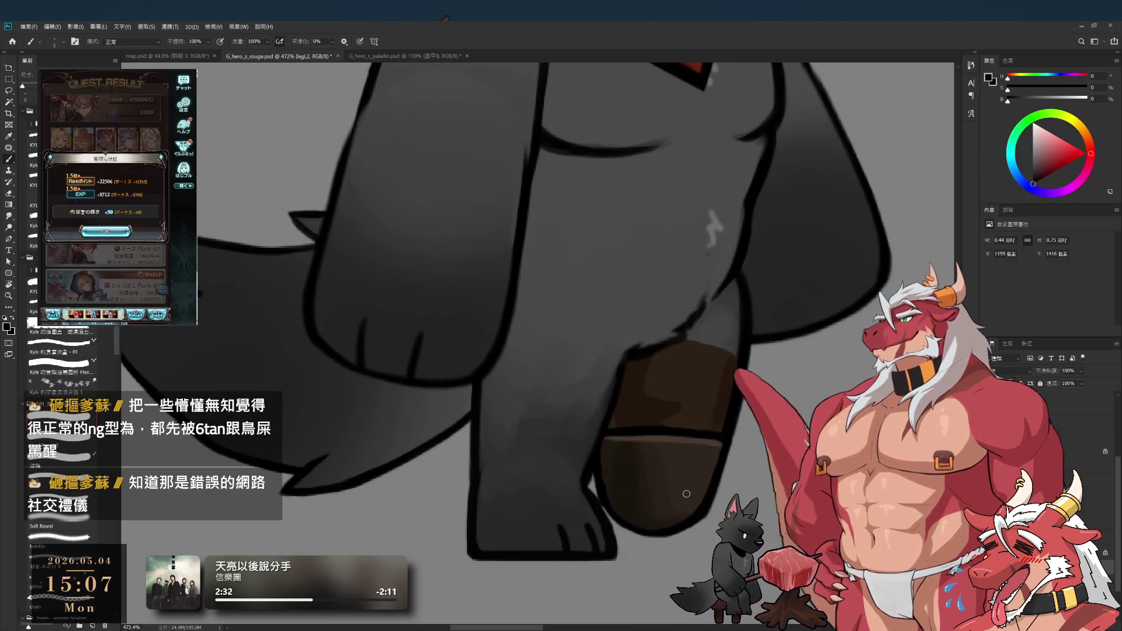
left_click(105, 231)
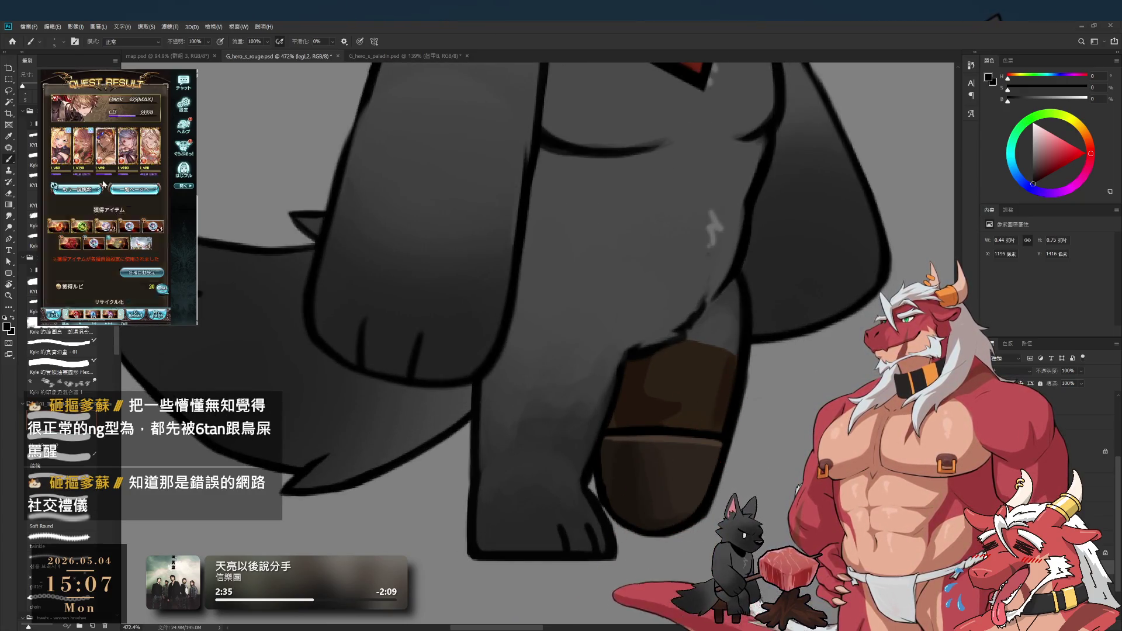
left_click(105, 220)
left_click(119, 229)
left_click(138, 273)
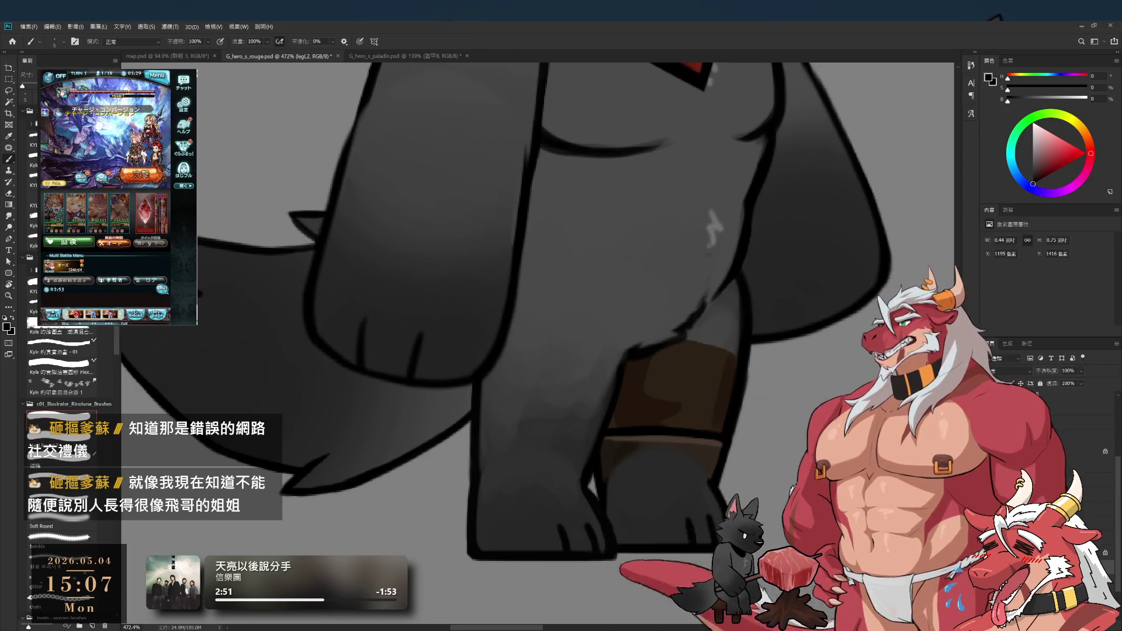
Step: Paste a brown sole piece onto a new layer and sample dark brown, then black
key("ctrl+v")
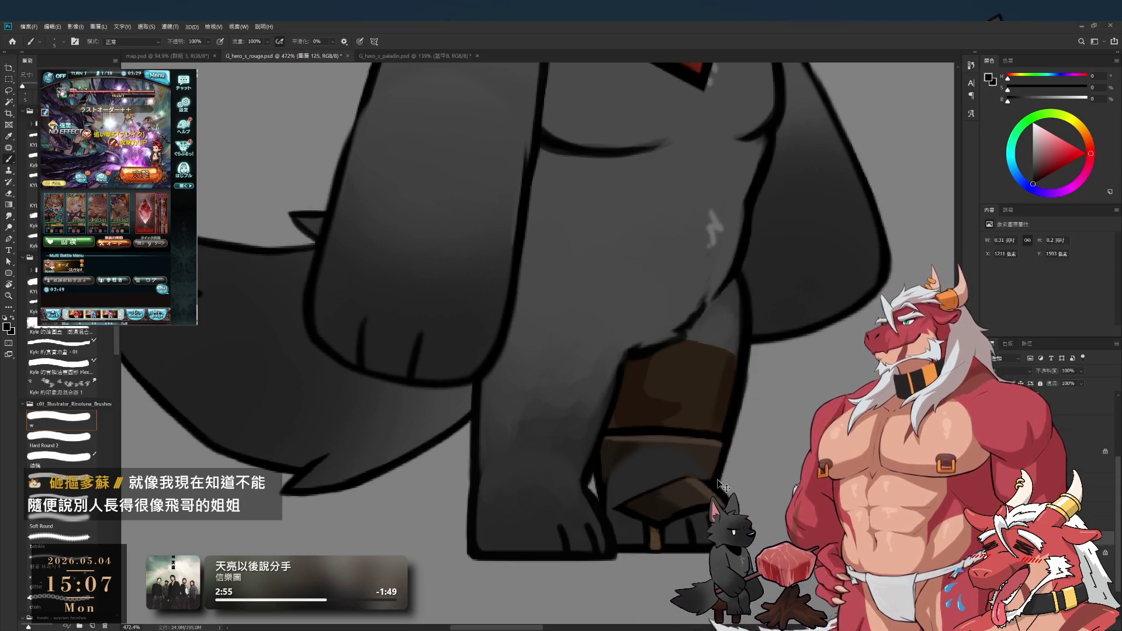
left_click(694, 482)
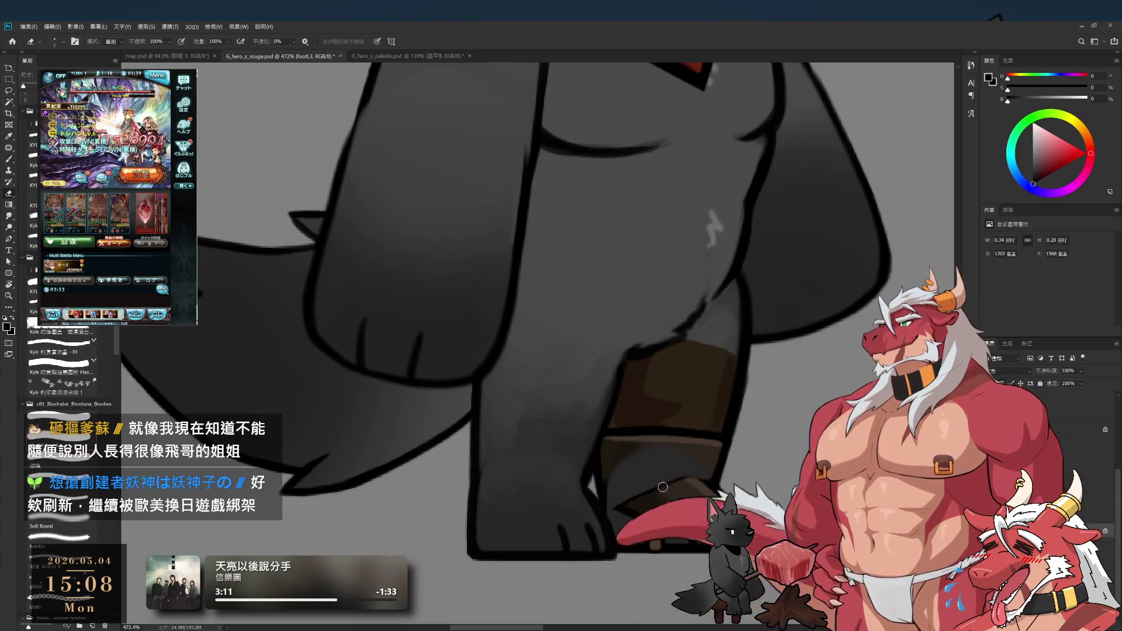
left_click(648, 501, "alt")
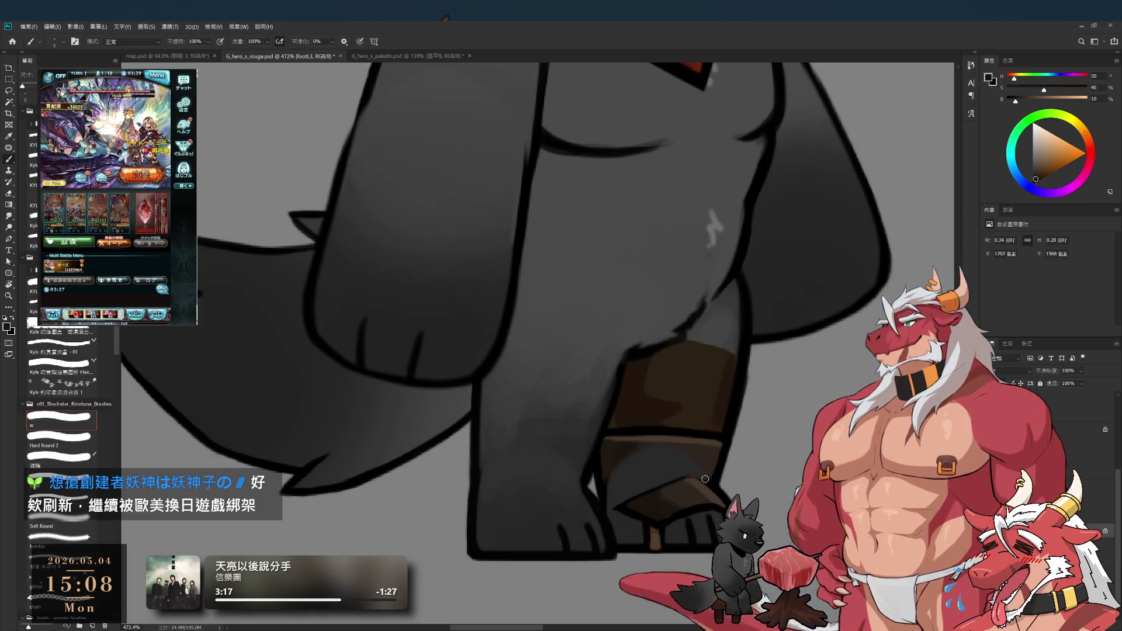
left_click(622, 517, "ctrl")
left_click(624, 508, "alt")
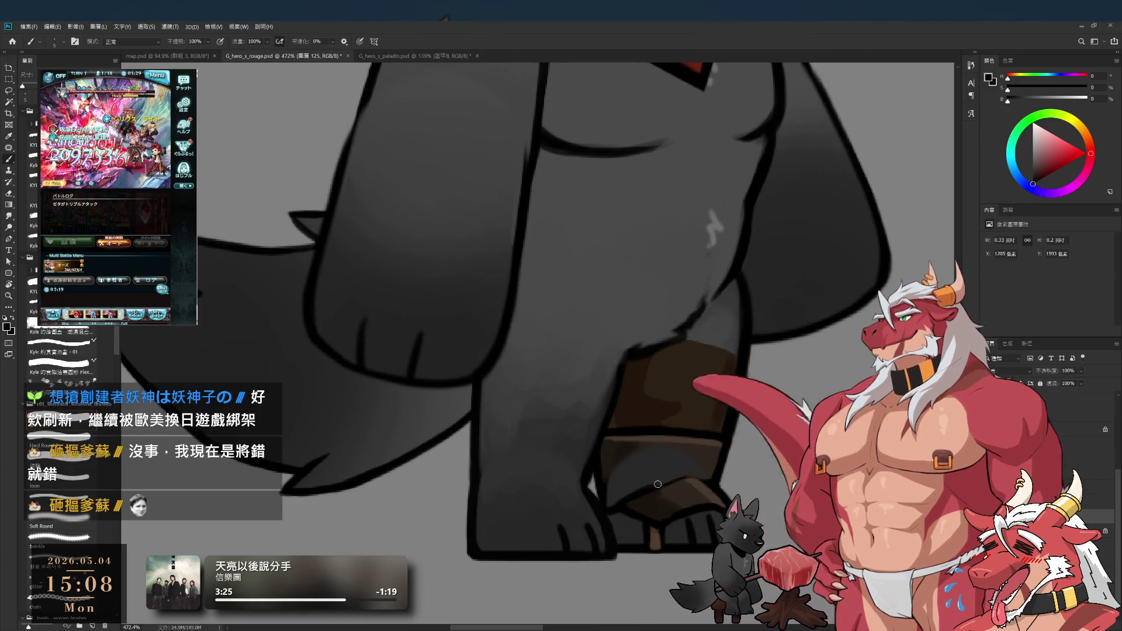
Step: Select the left foot layer and enlarge the Eraser for cleanup, zoomed in on the boot
left_click(678, 465, "ctrl")
key("e")
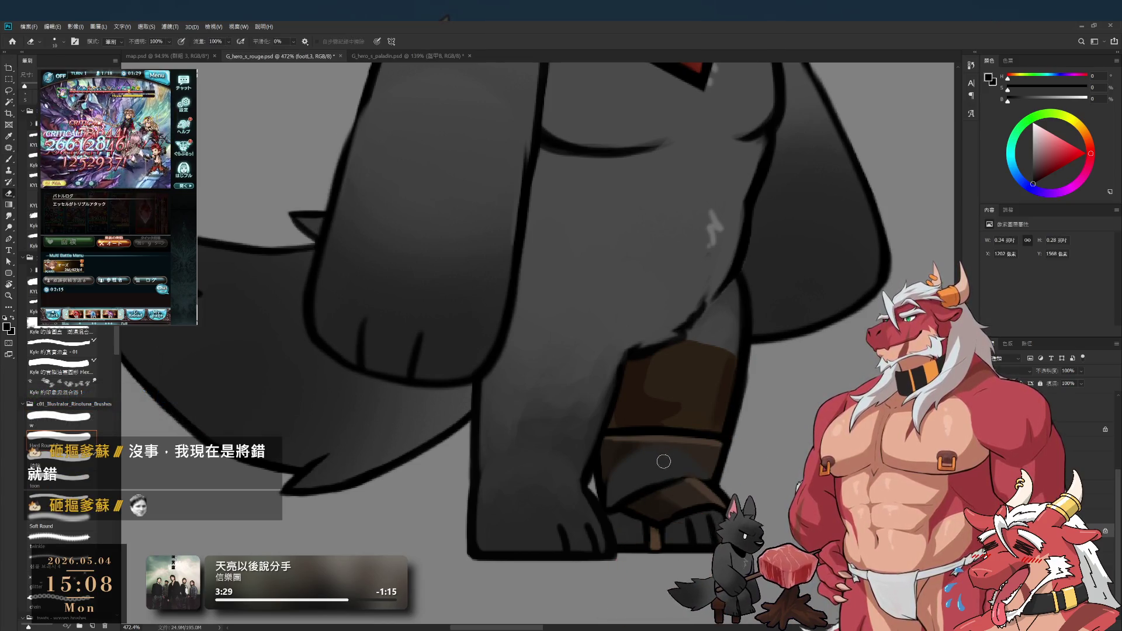
key("bracketright")
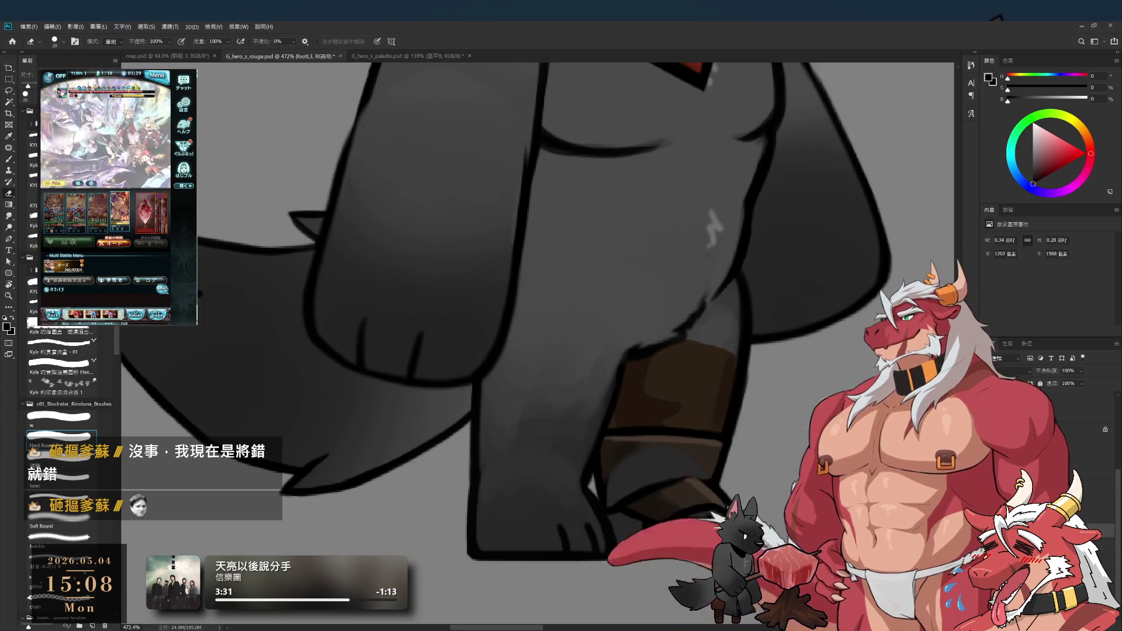
key("bracketright")
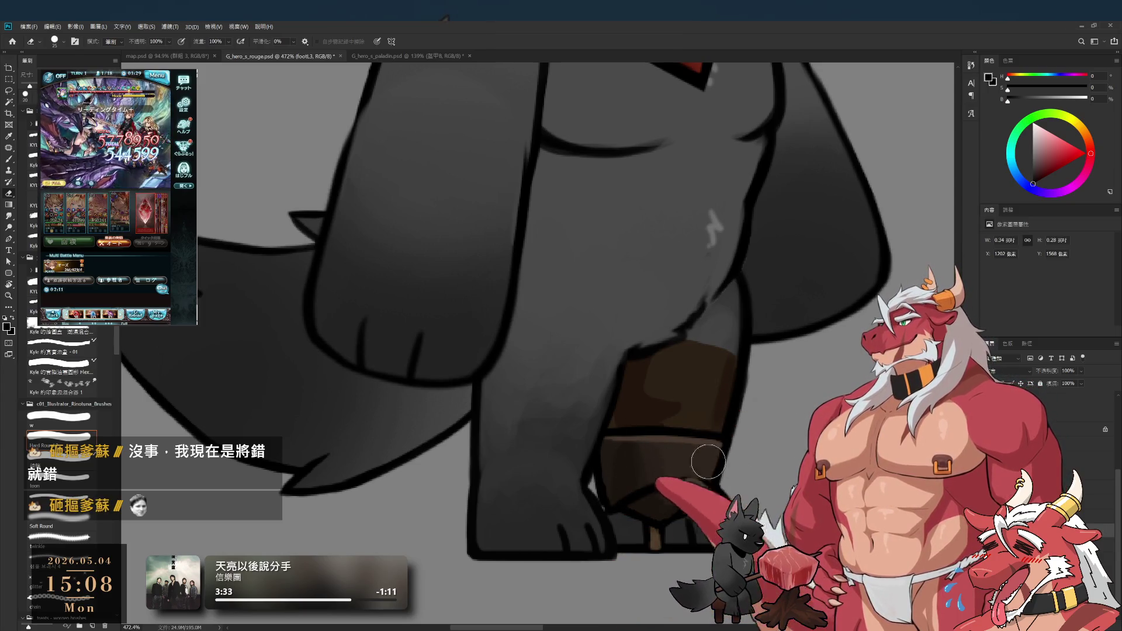
scroll(751, 490, "up", 3)
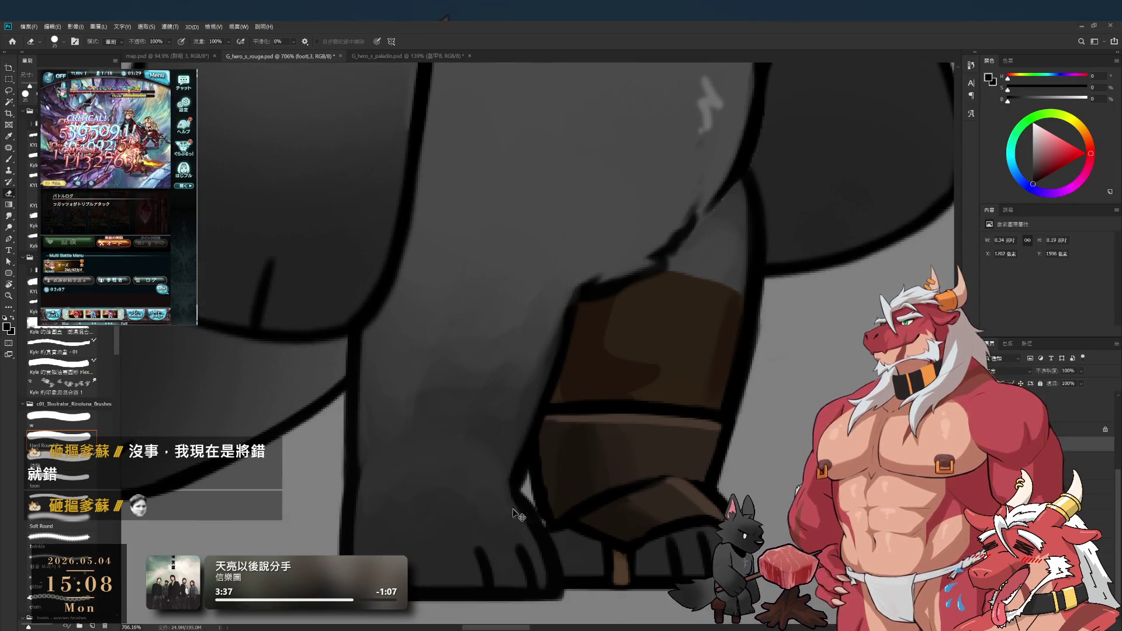
Step: Move the rectangular sole piece lower, then delete it and return to the left leg layer
left_click(507, 477)
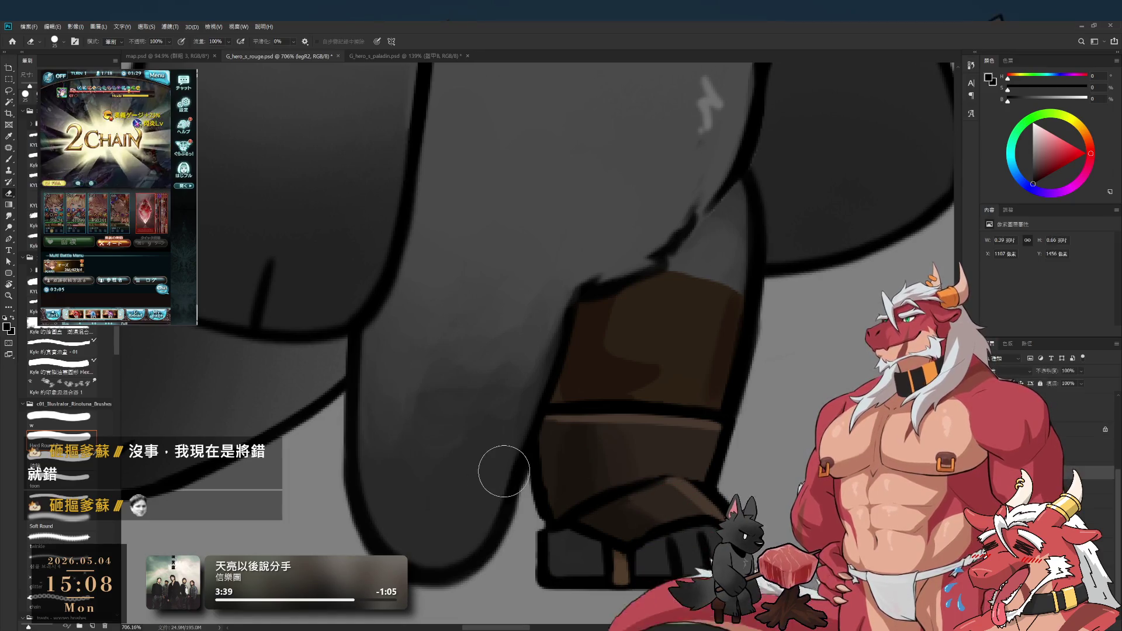
mouse_move(631, 481)
left_mouse_down()
mouse_move(672, 397)
mouse_move(709, 448)
mouse_move(712, 385)
left_mouse_up()
key("b")
mouse_move(657, 410)
left_mouse_down()
mouse_move(659, 512)
mouse_move(683, 460)
left_mouse_up()
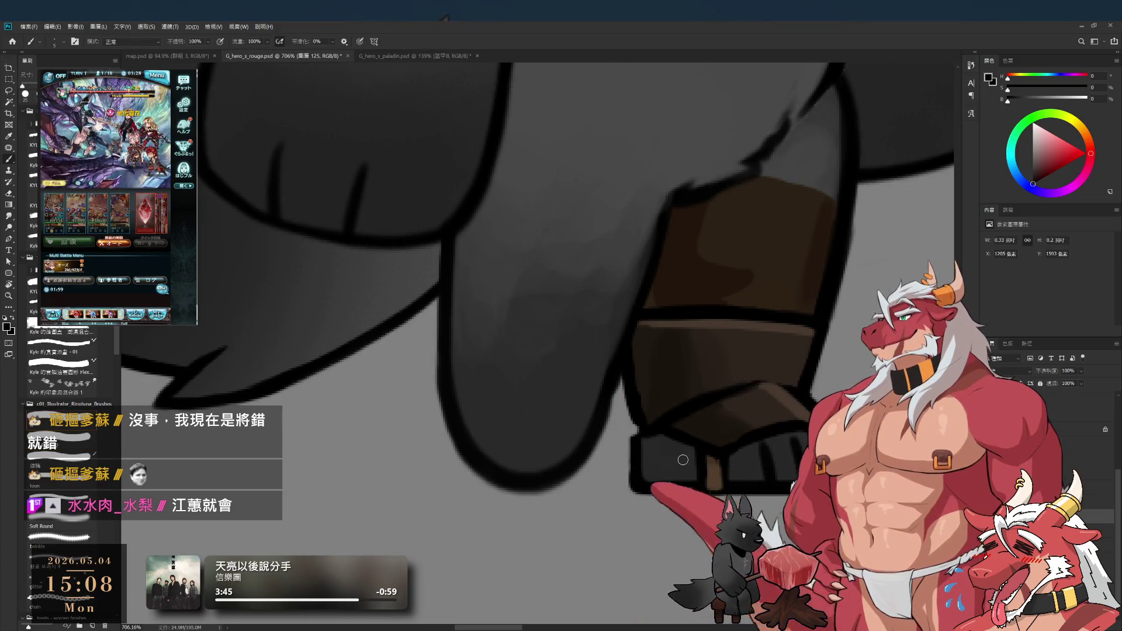
left_click(650, 414, "ctrl")
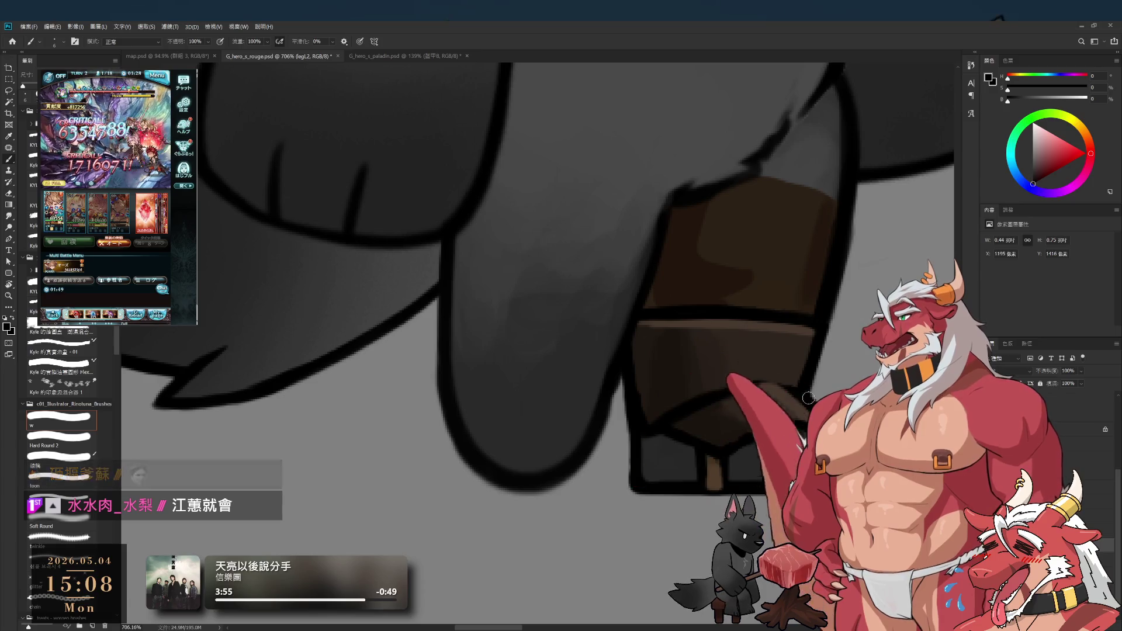
key("alt+bracketleft")
key("Delete")
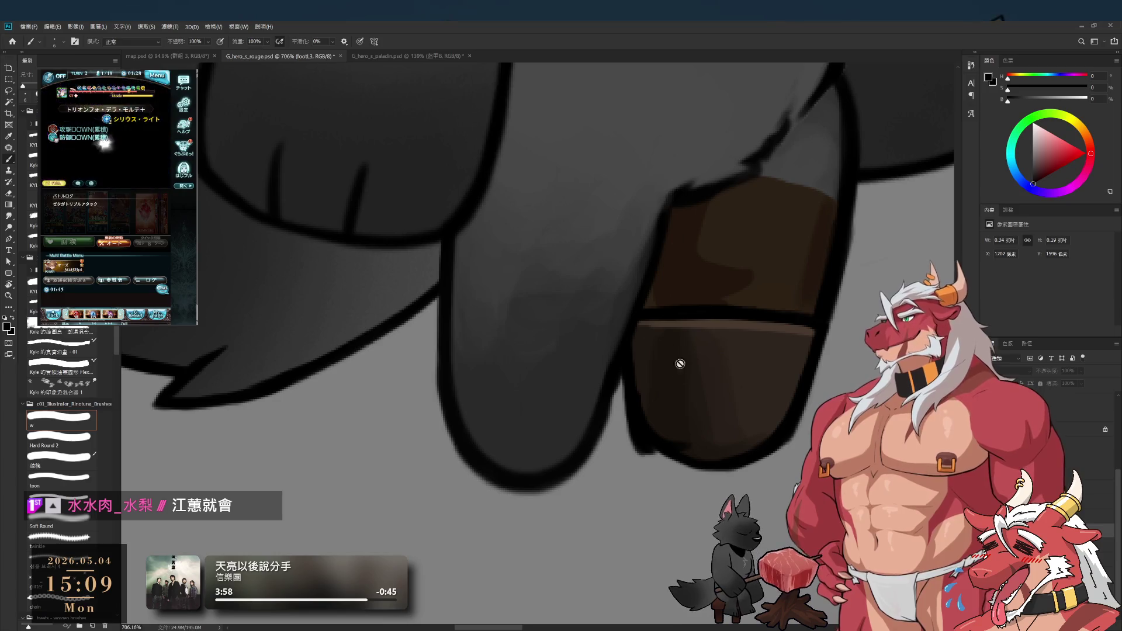
key("alt+bracketright")
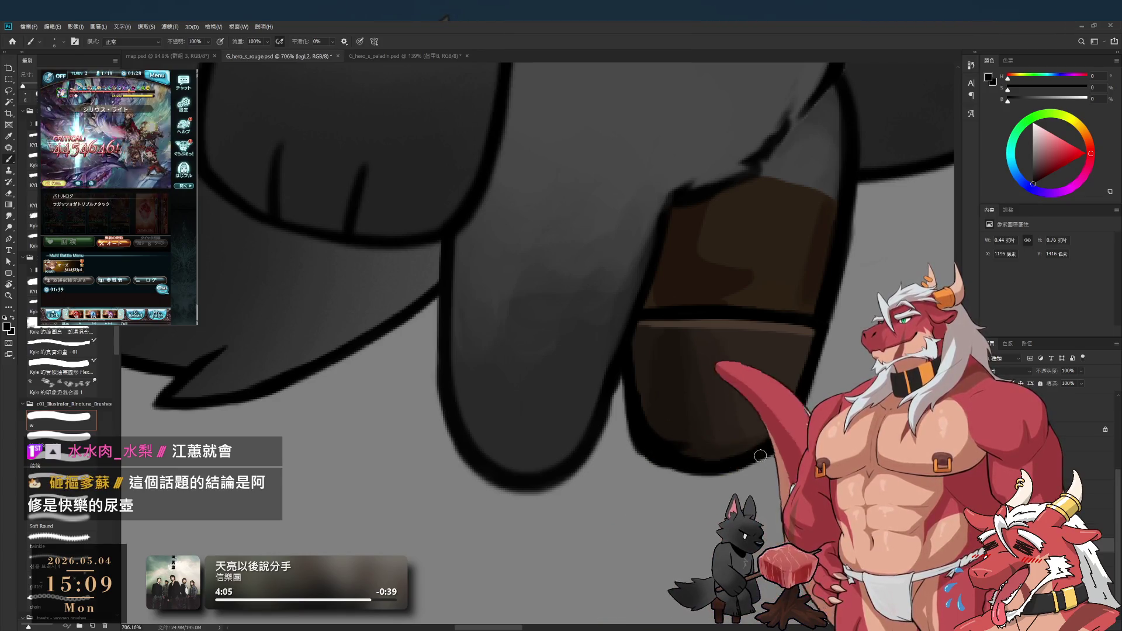
Step: Paint the sole with dark, lighter and black browns sampled from the boot, erasing as needed
left_click(679, 417, "alt")
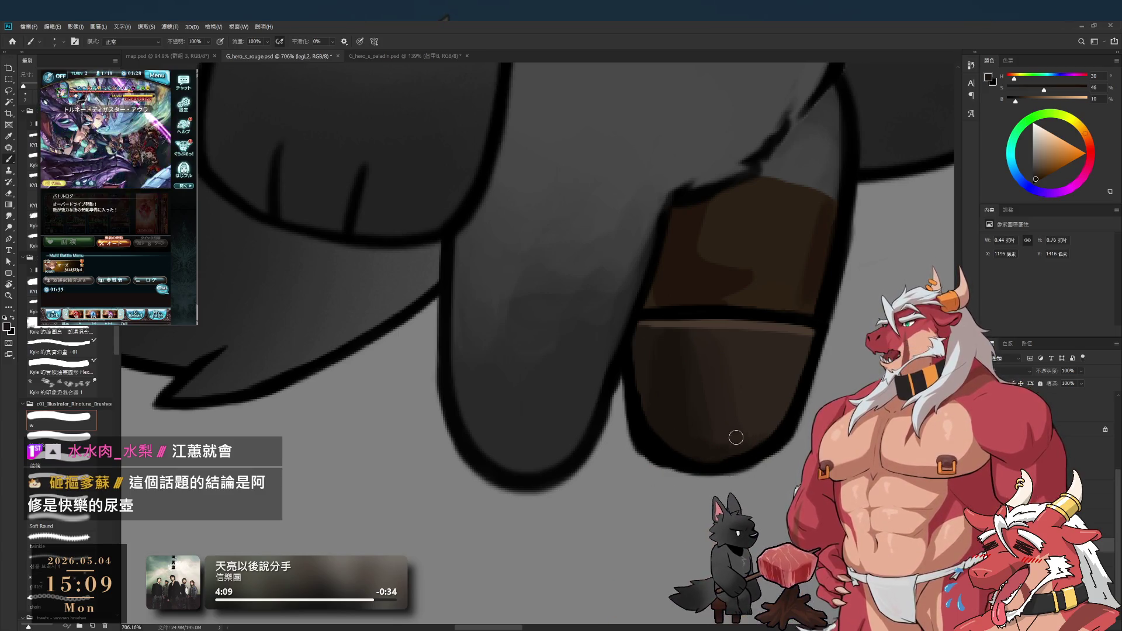
left_click(648, 358, "alt")
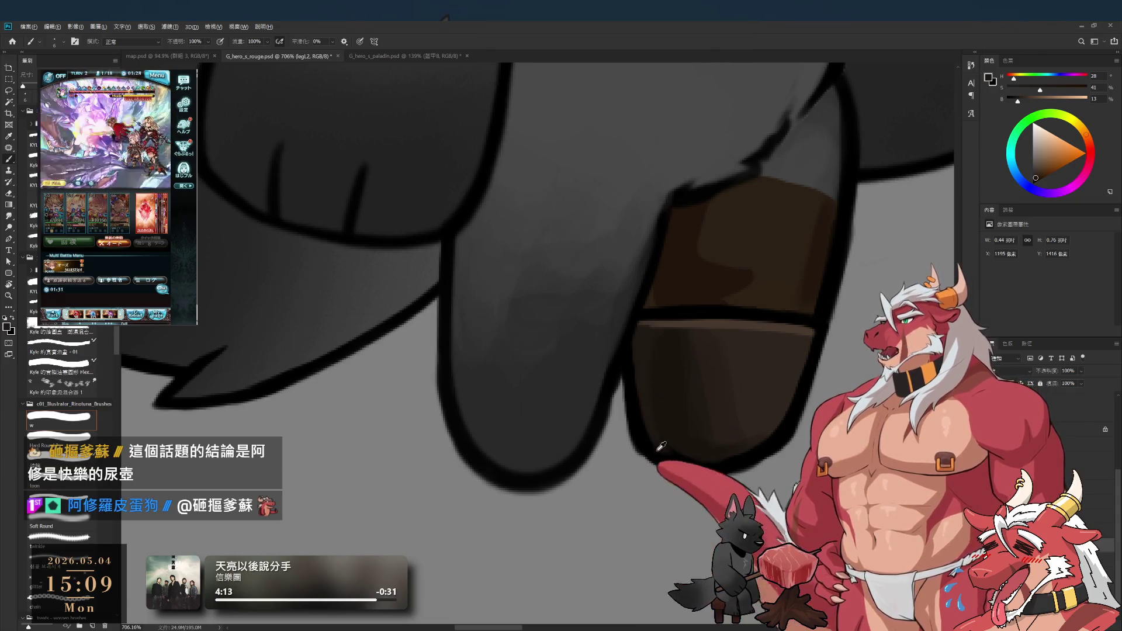
left_click(663, 468, "alt")
left_click(673, 401, "alt")
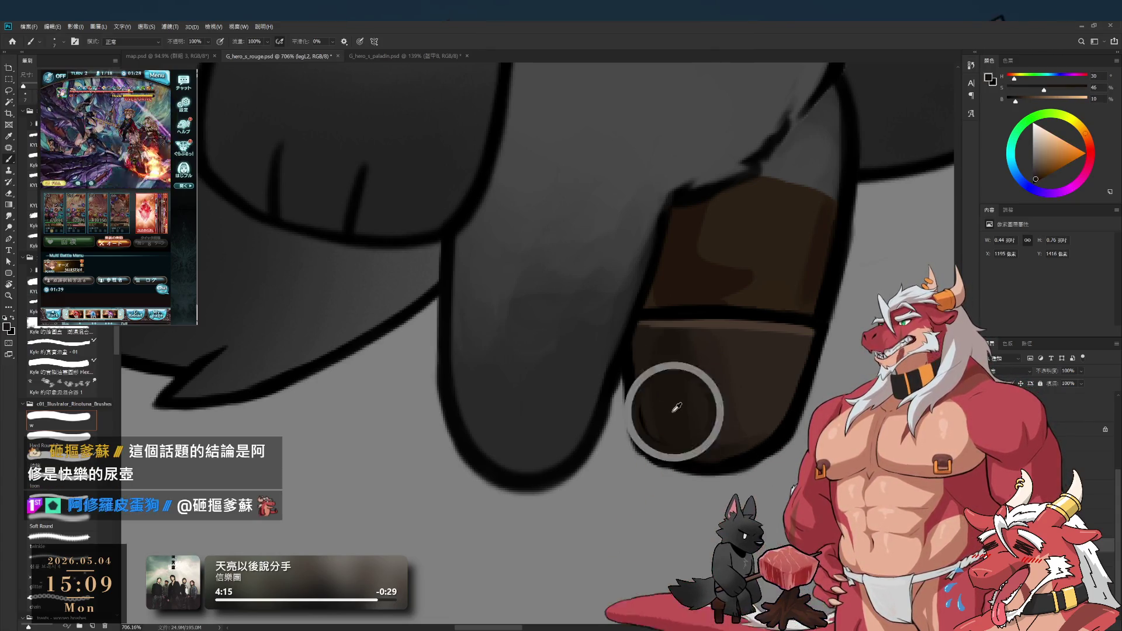
key("bracketright")
key("bracketright")
key("bracketright")
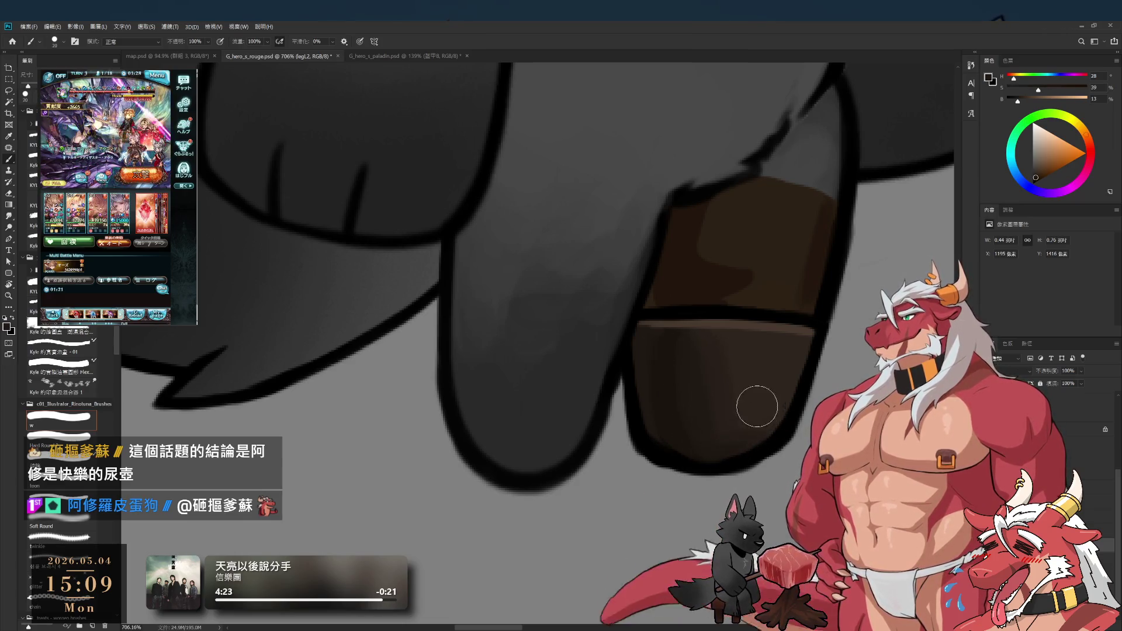
key("bracketright")
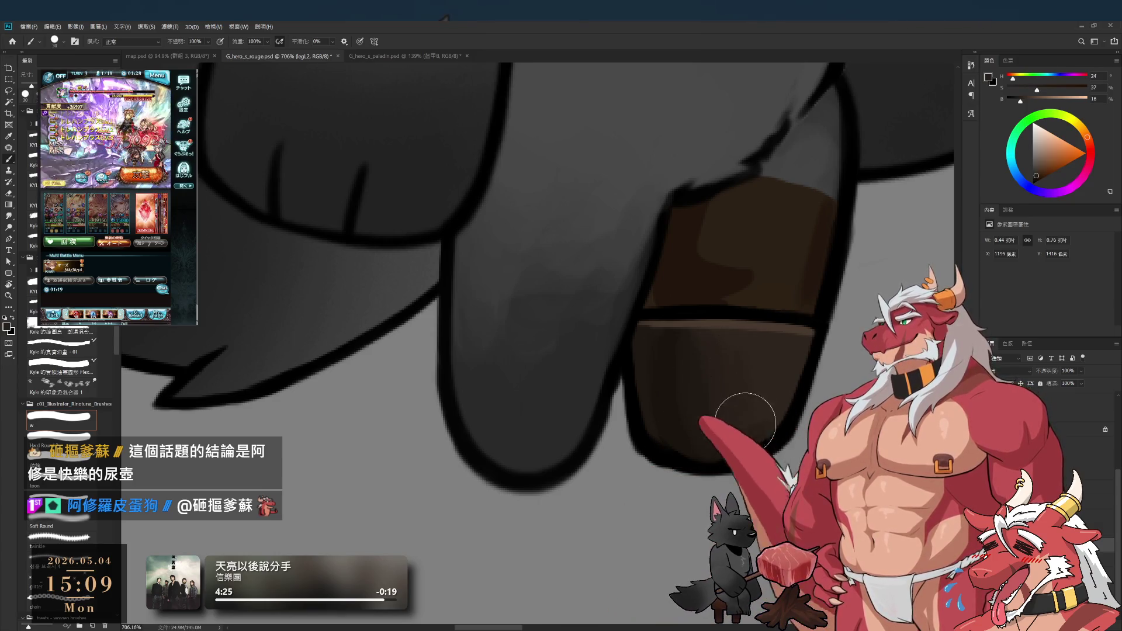
left_click(697, 388, "alt")
key("bracketleft")
left_click(690, 447, "alt")
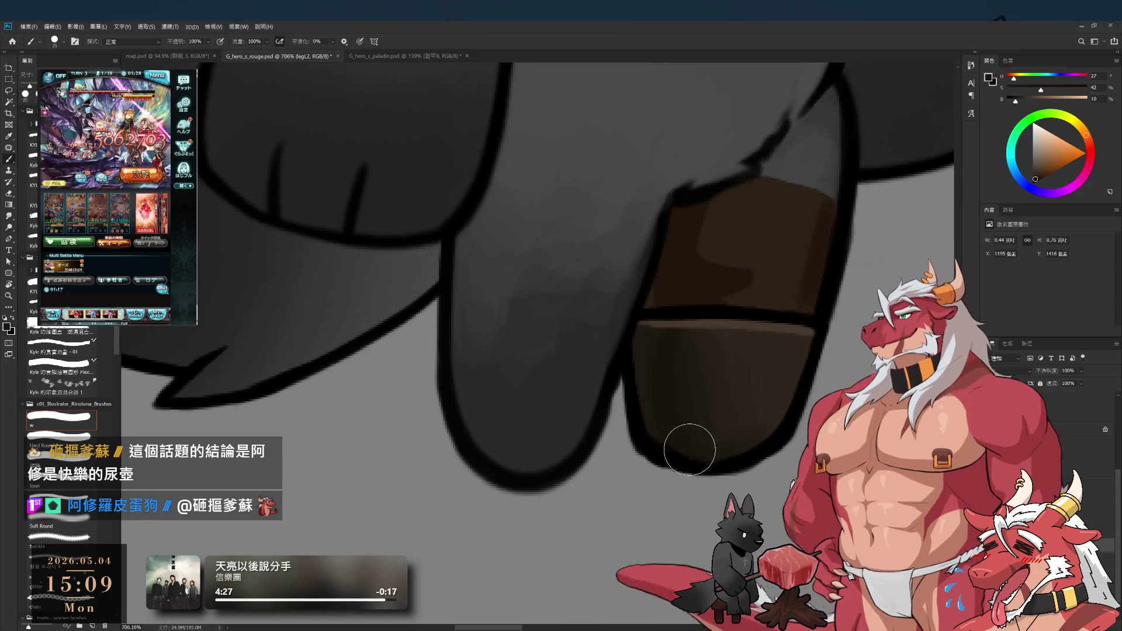
left_click(665, 382, "alt")
key("e")
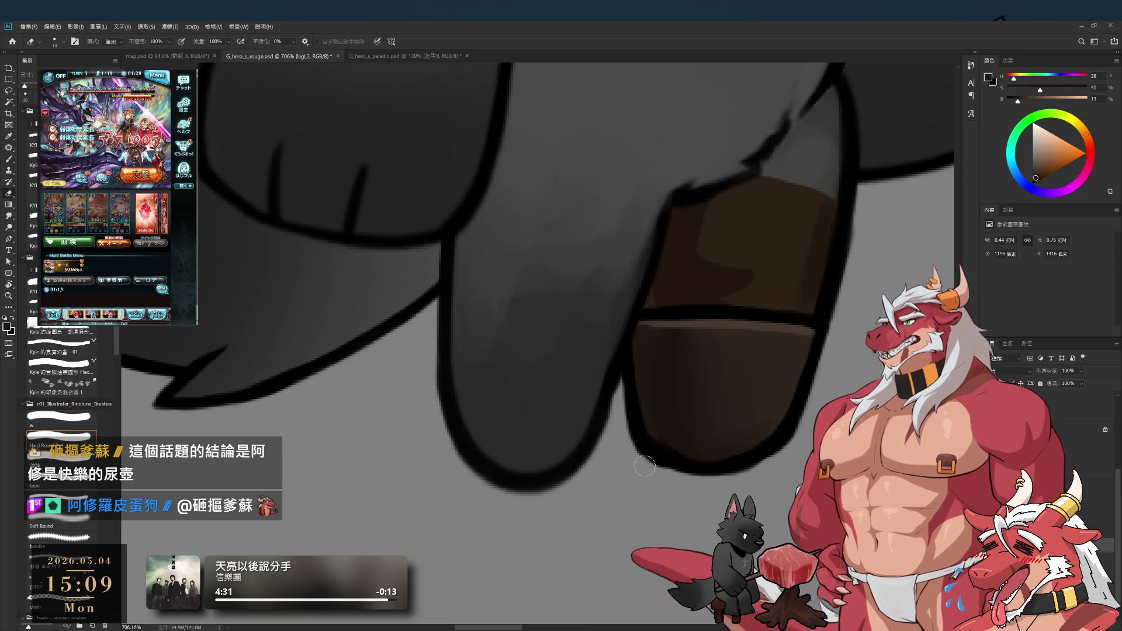
key("b")
Step: Build up a rounded near-black sole with mid and deep browns, then undo those strokes
left_click(661, 326, "alt")
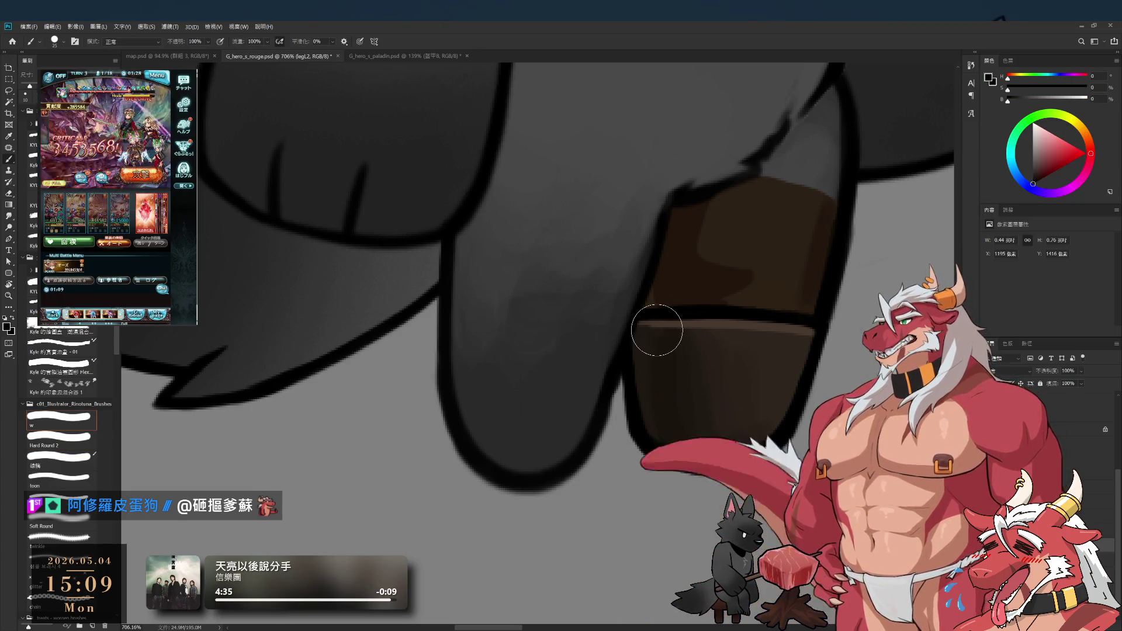
key("bracketleft")
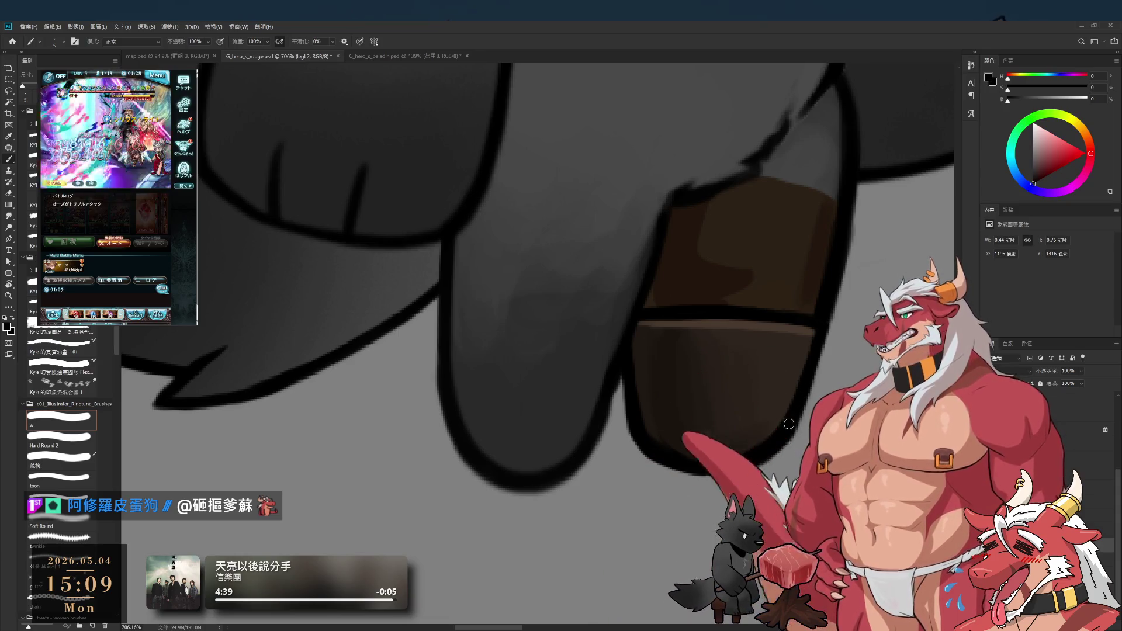
left_click(752, 466, "alt")
key("bracketright")
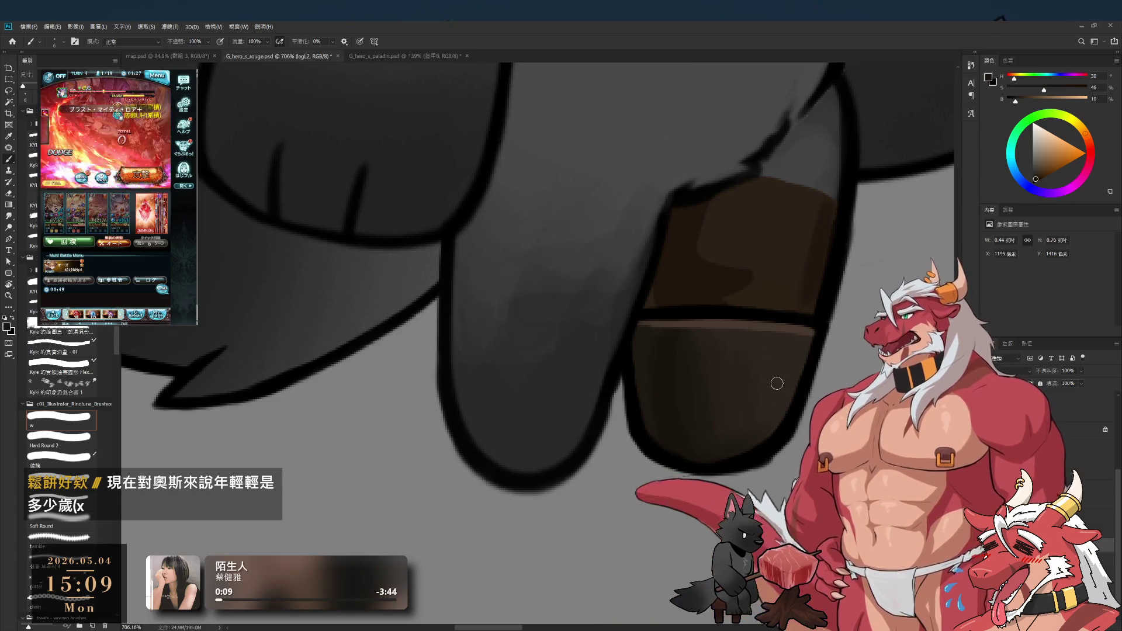
left_click(778, 370, "alt")
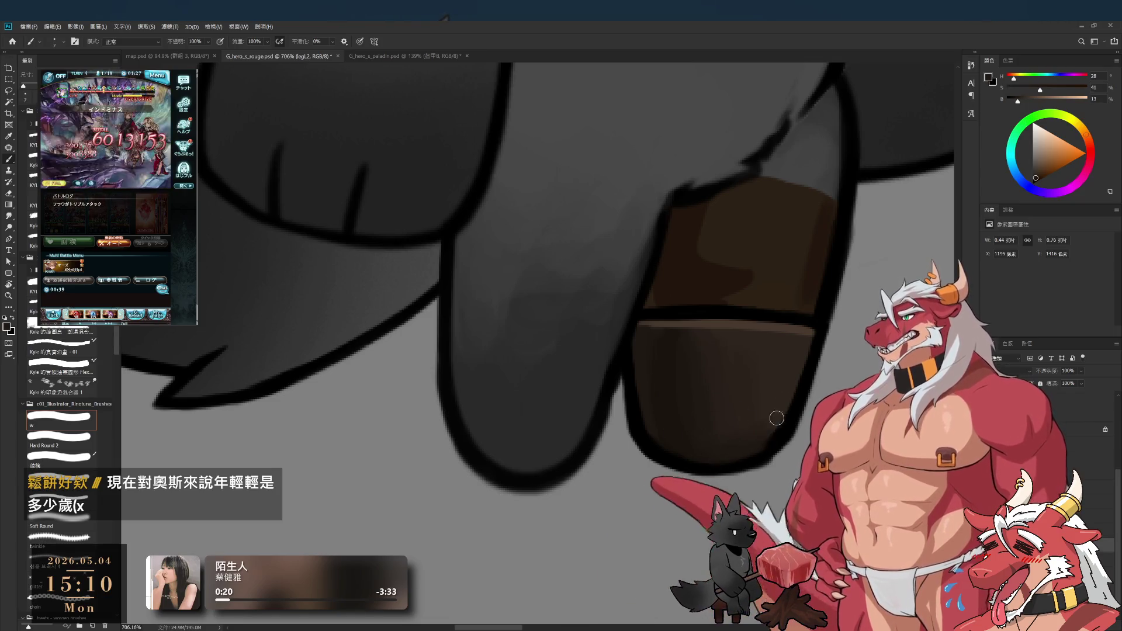
left_click(798, 357, "alt")
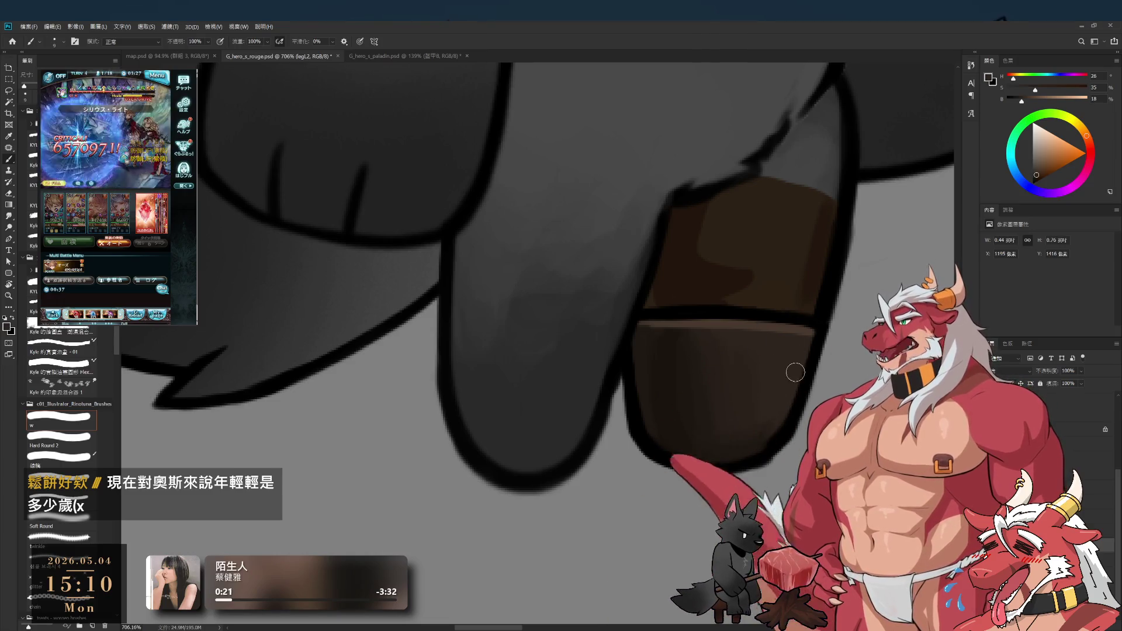
key("bracketright")
key("bracketright")
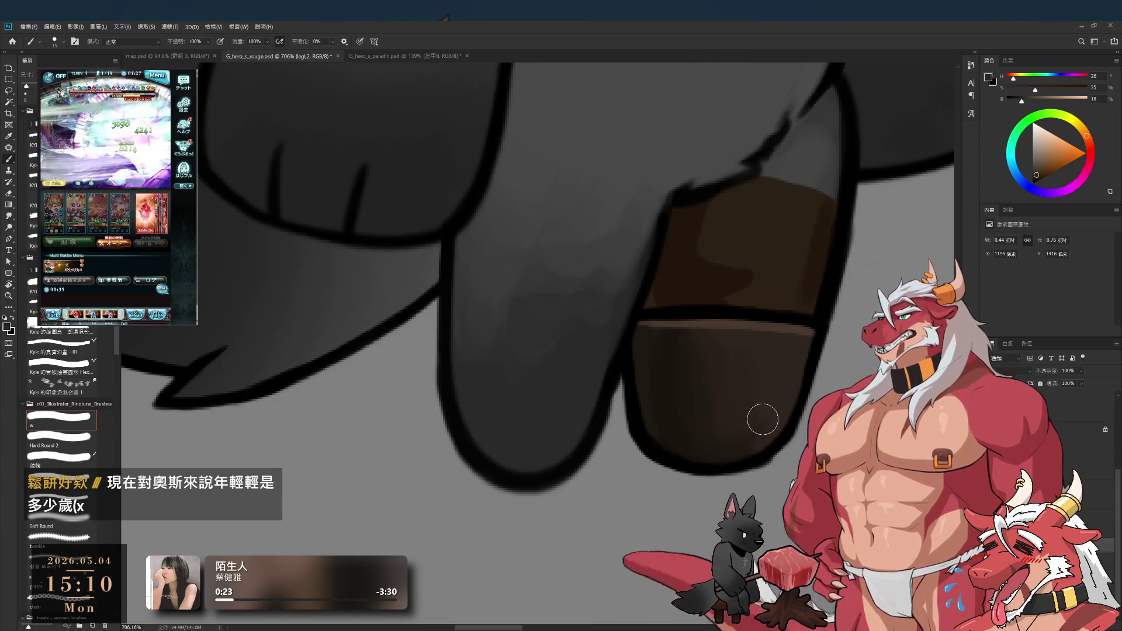
left_click(688, 449, "alt")
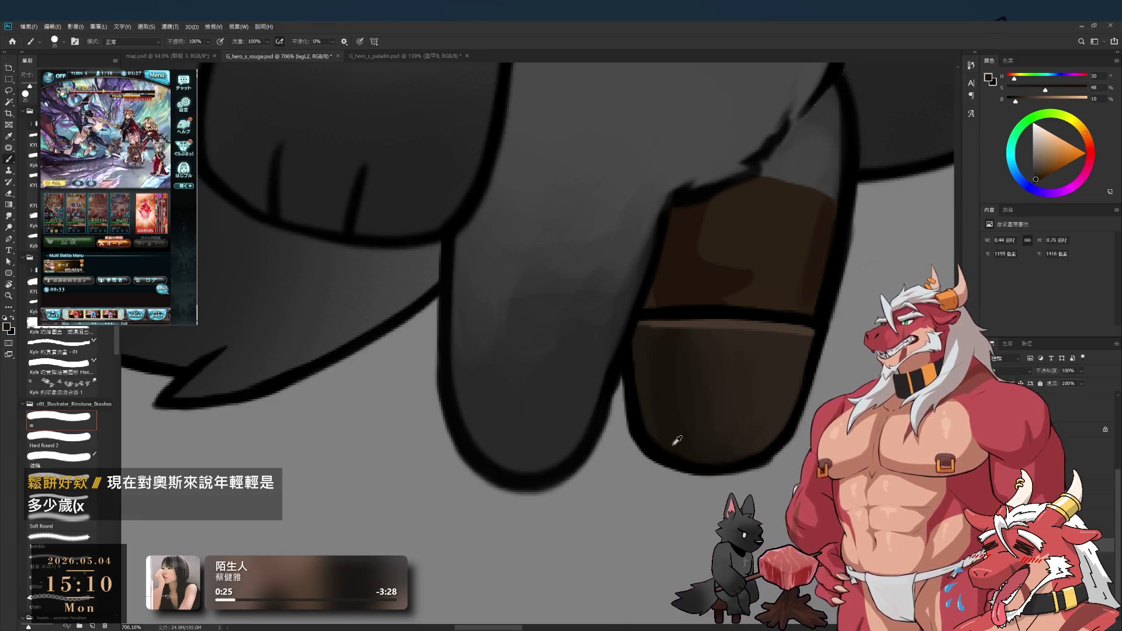
key("bracketright")
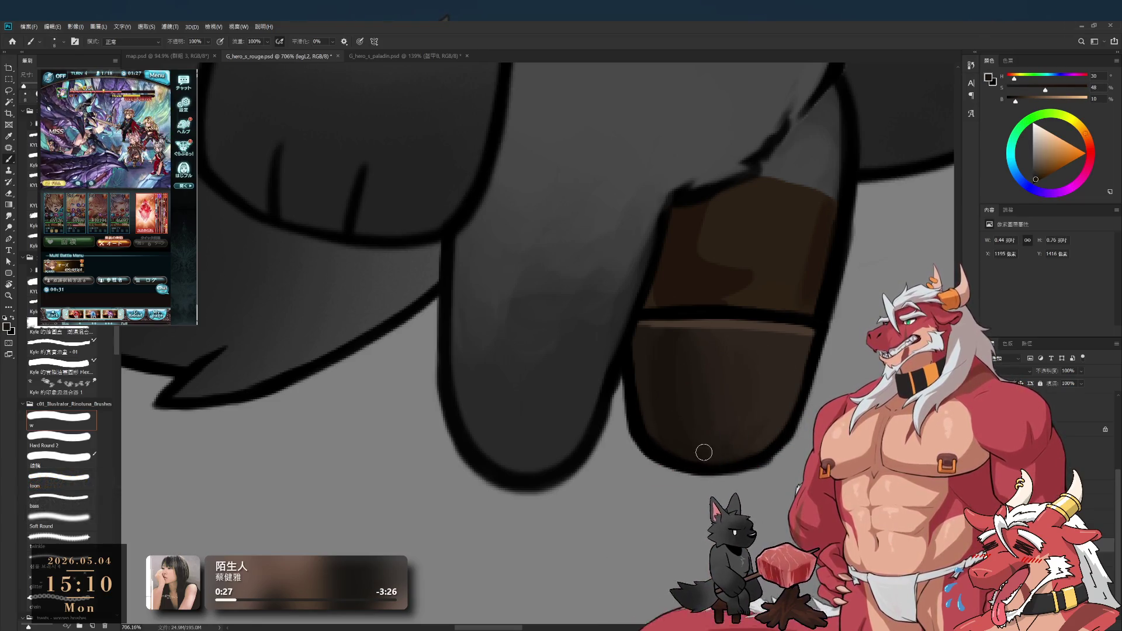
key("bracketleft")
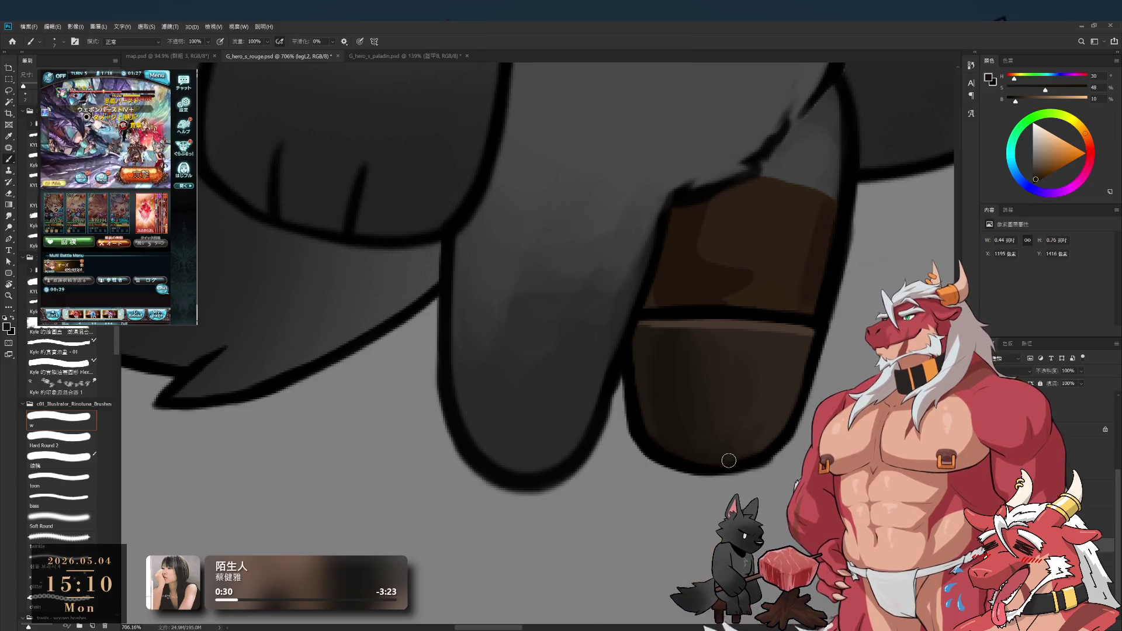
left_click(646, 439, "alt")
key("bracketleft")
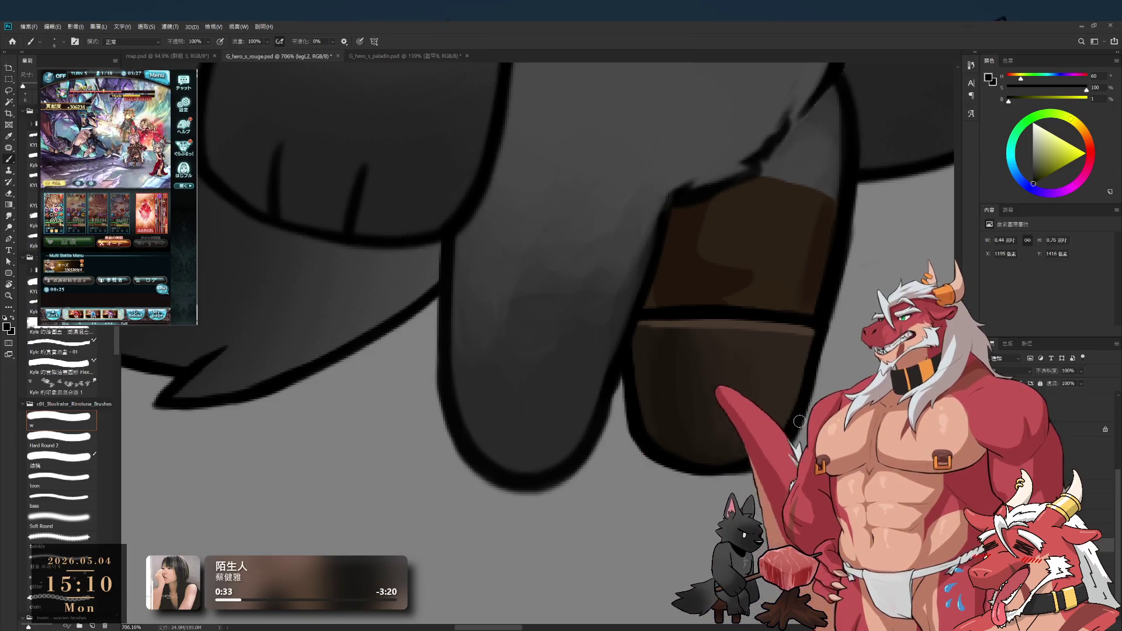
key("ctrl+z")
key("ctrl+z")
key("ctrl+z")
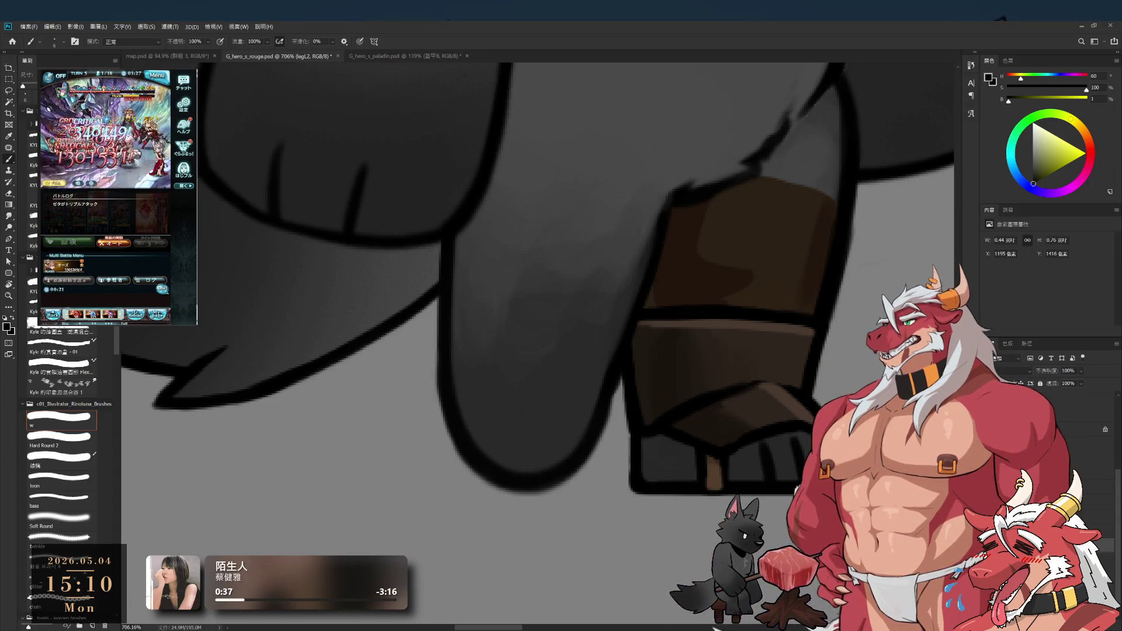
Step: Undo once more, erase along the brown band, reset to black and shade on layer footL3
key("ctrl+z")
key("ctrl+z")
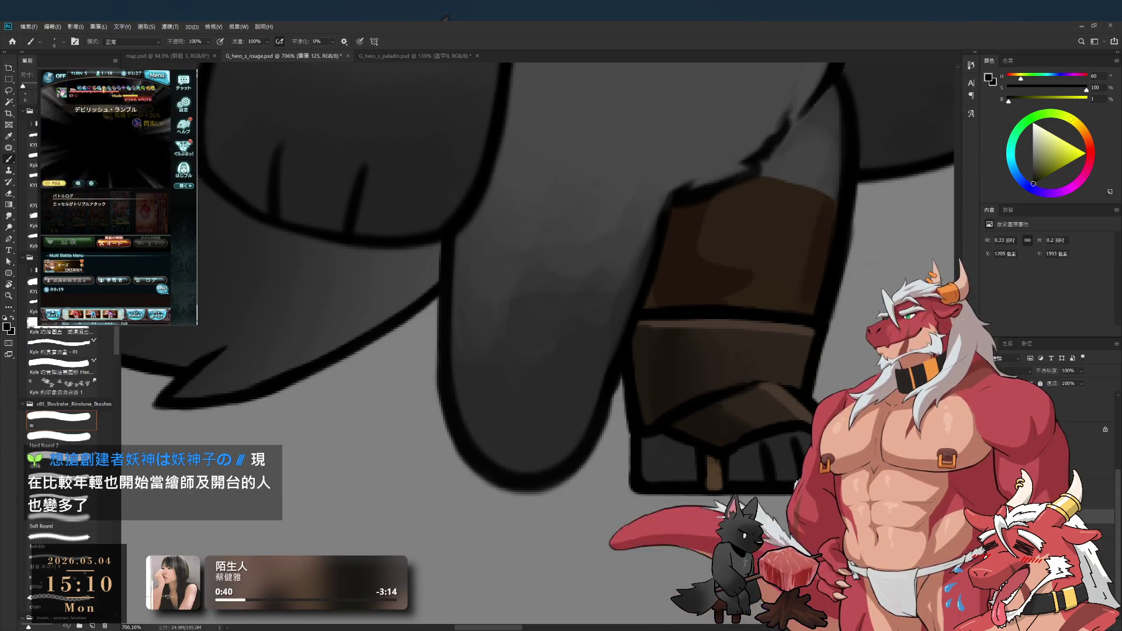
left_click(697, 415, "alt")
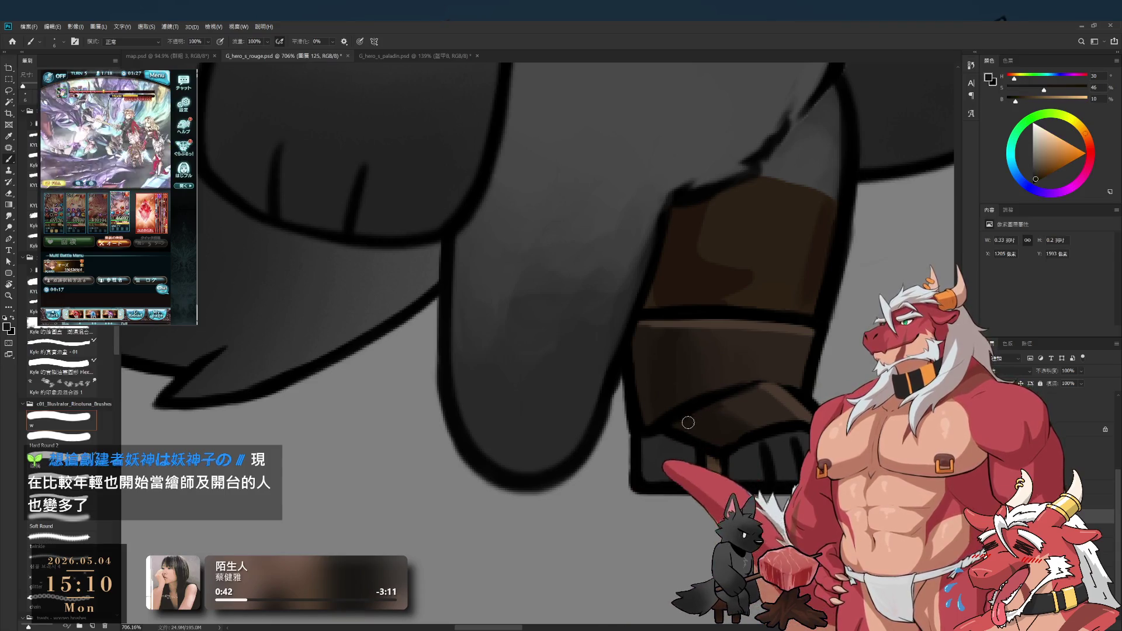
key("e")
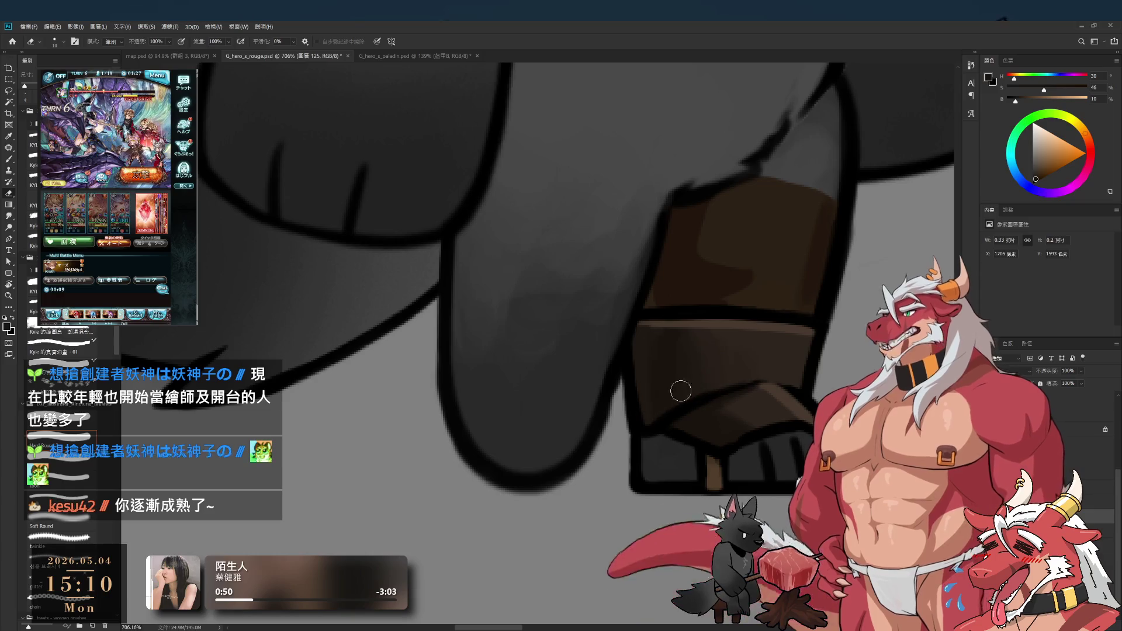
left_click_drag(718, 381, 820, 383)
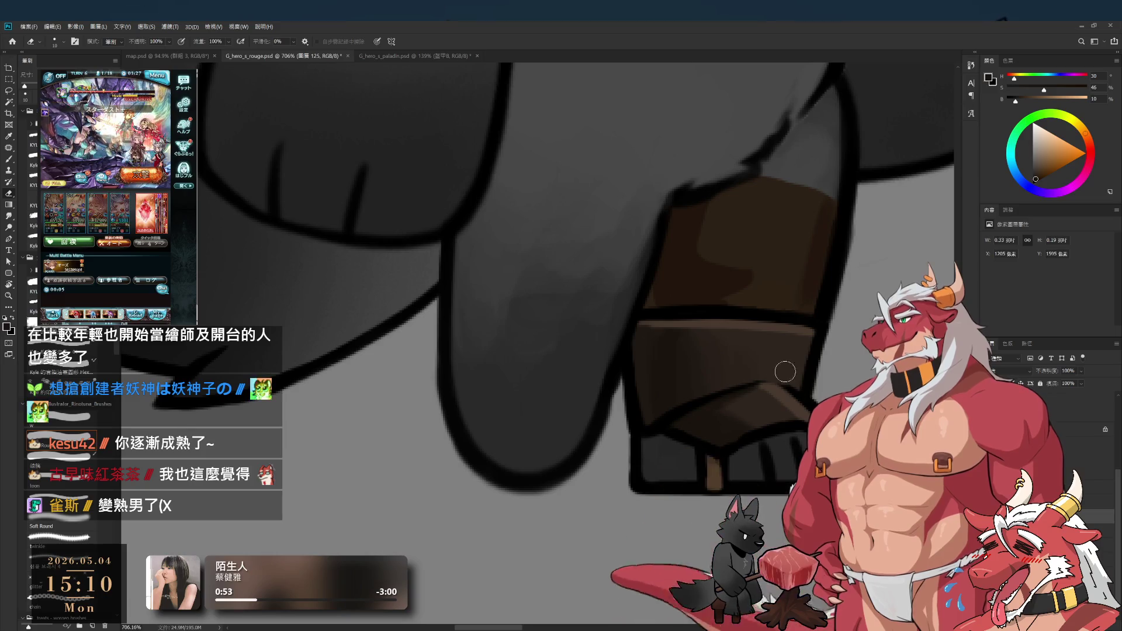
key("b")
key("d")
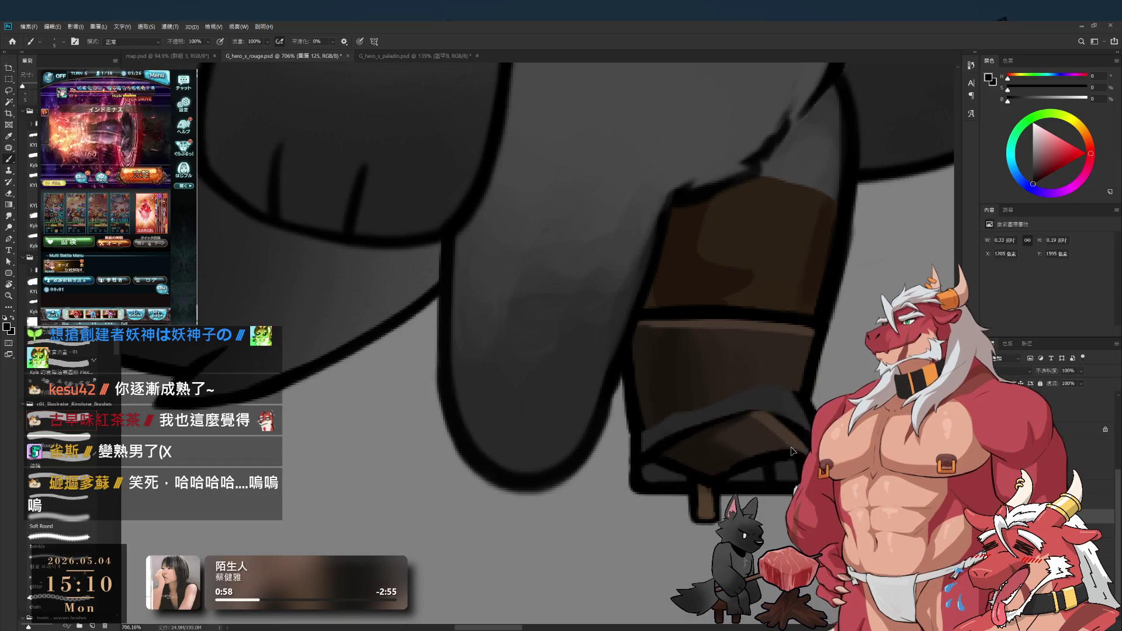
key("alt+[")
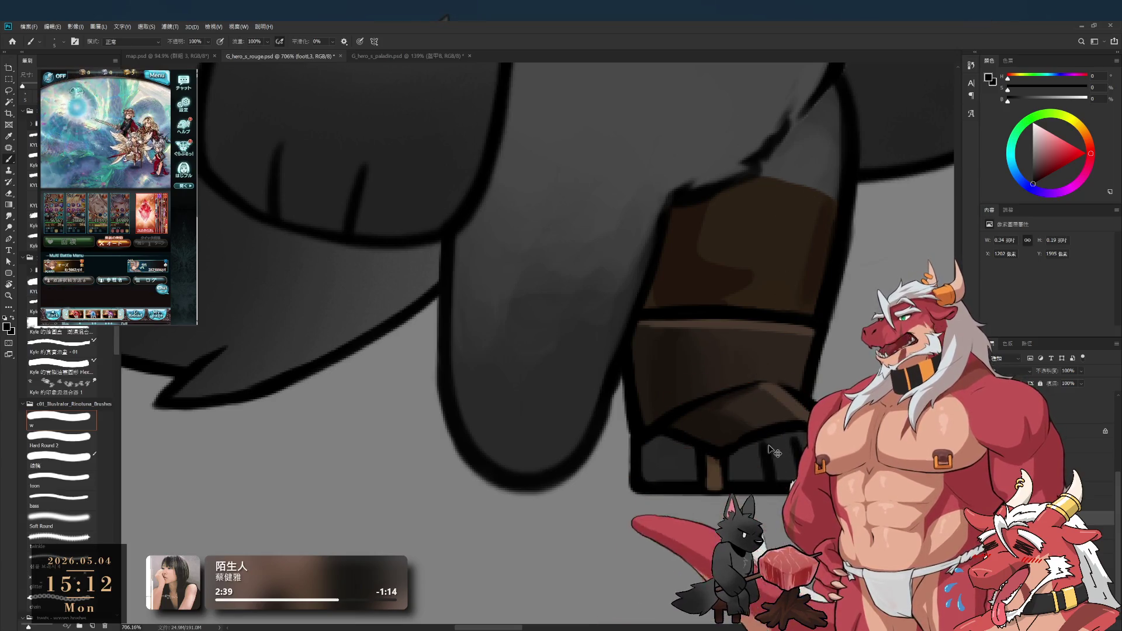
key("r")
mouse_move(772, 188)
left_mouse_down()
mouse_move(791, 222)
mouse_move(818, 355)
left_mouse_up()
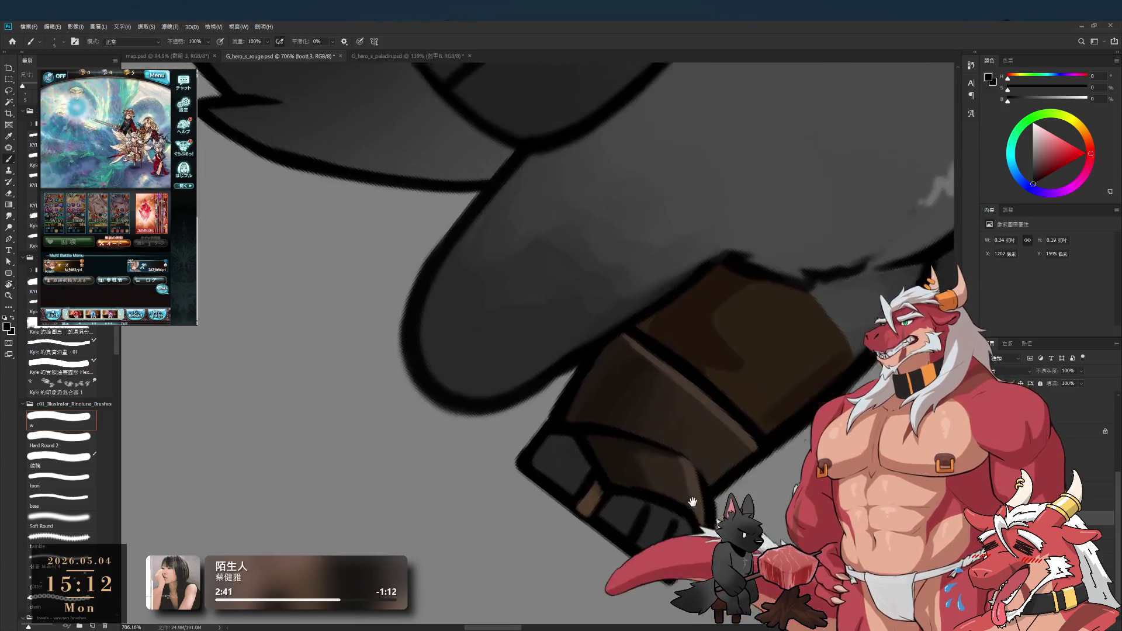
Step: Shade the boot with sampled brown while tilting the canvas to about 19° and back upright
left_click(688, 447, "alt")
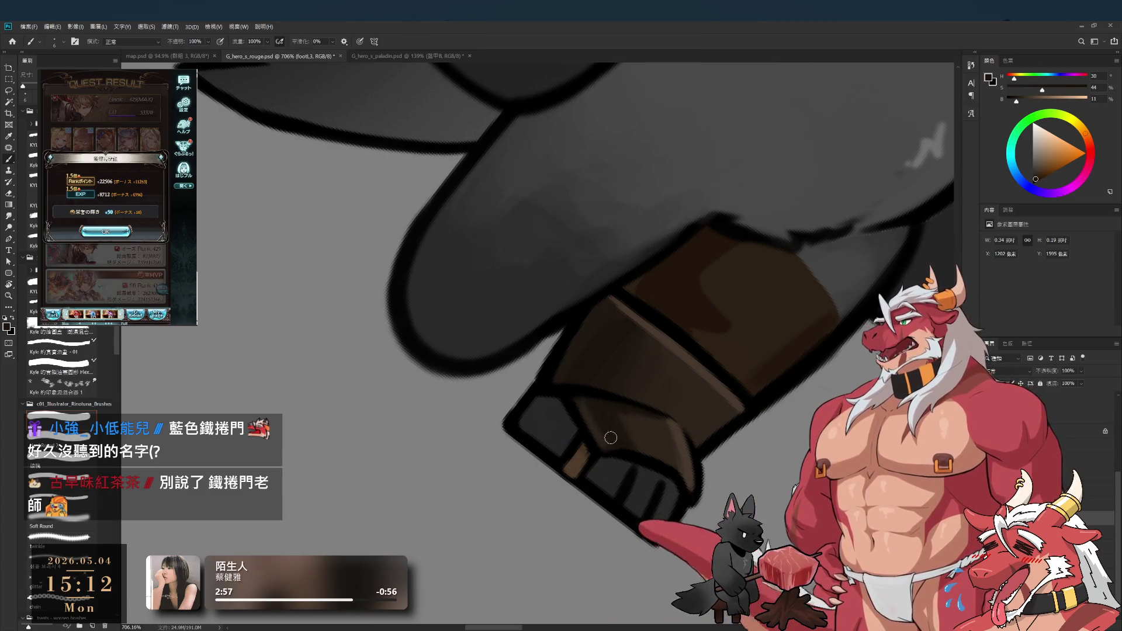
mouse_move(607, 438)
left_mouse_down()
mouse_move(538, 333)
mouse_move(528, 481)
left_mouse_up()
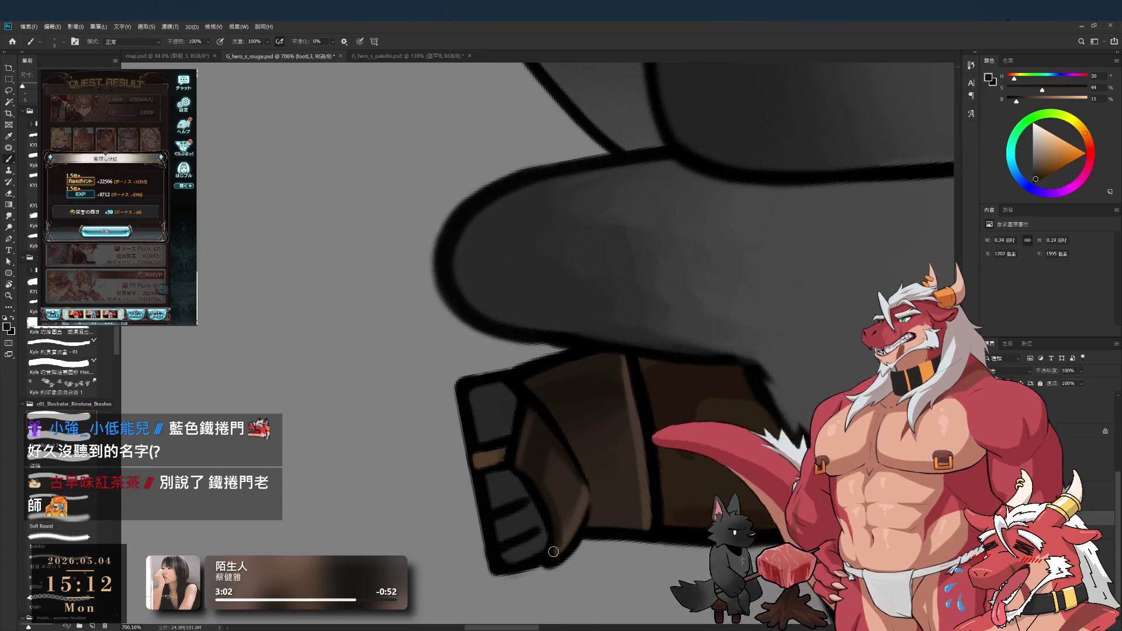
key("r")
mouse_move(553, 546)
left_mouse_down()
mouse_move(698, 209)
mouse_move(625, 175)
left_mouse_up()
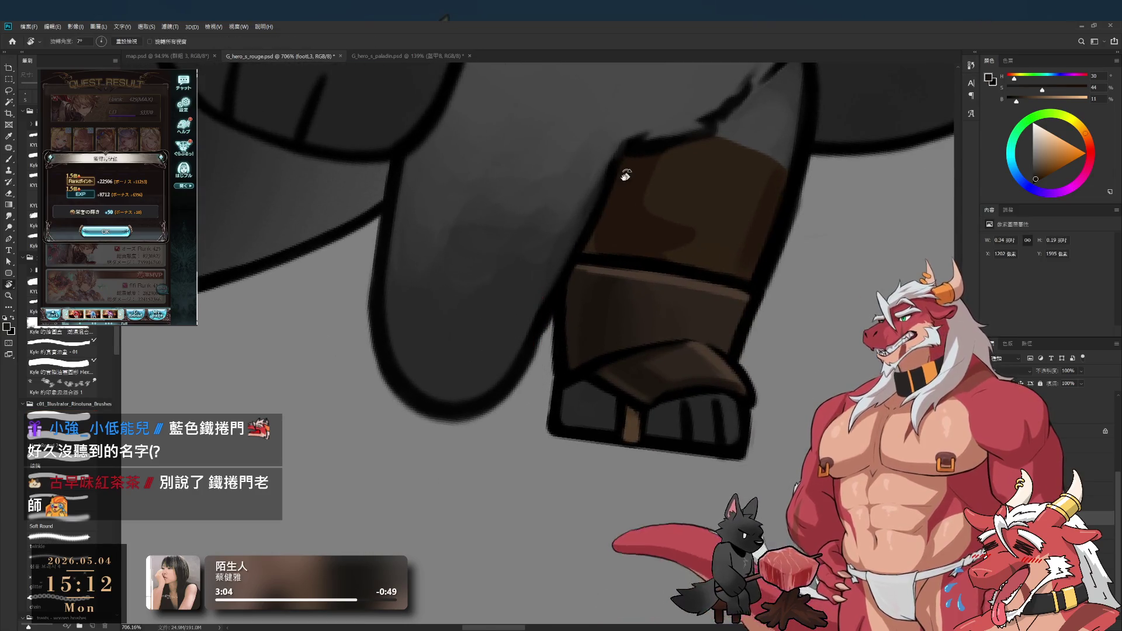
key("b")
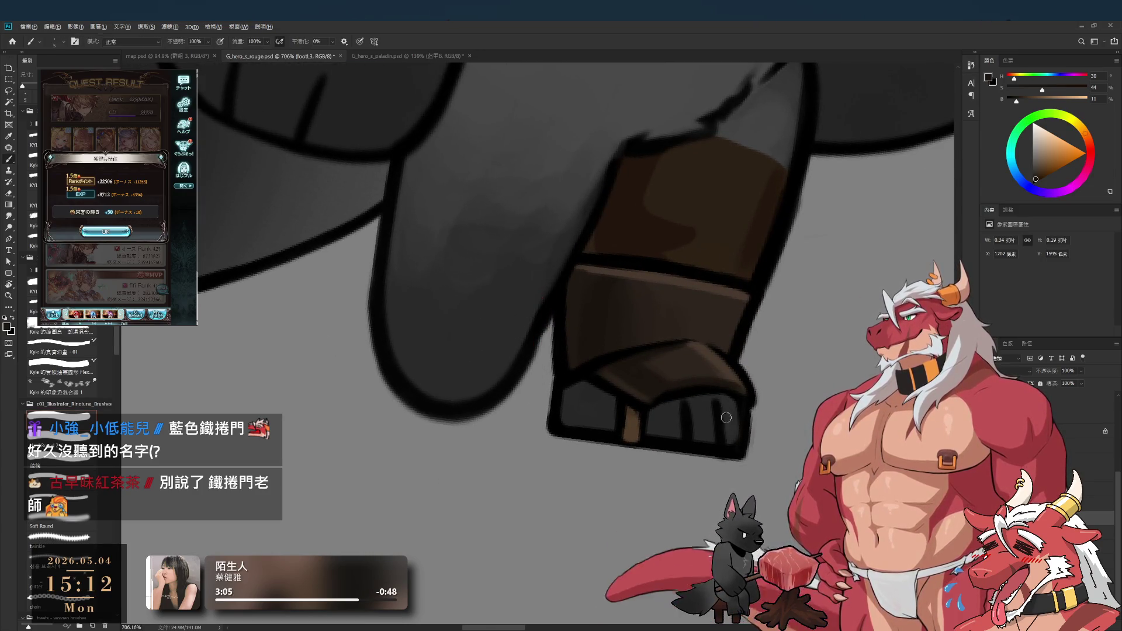
key("r")
left_click_drag(796, 380, 748, 487)
left_click(688, 453, "alt")
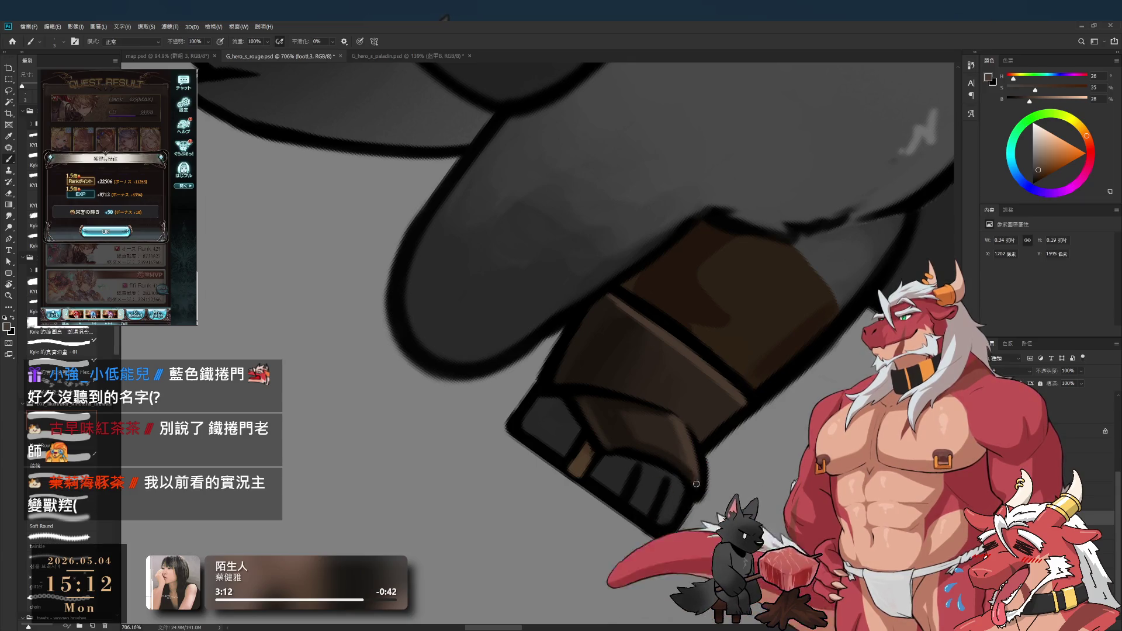
key("r")
mouse_move(698, 486)
left_mouse_down()
mouse_move(778, 362)
mouse_move(791, 224)
left_mouse_up()
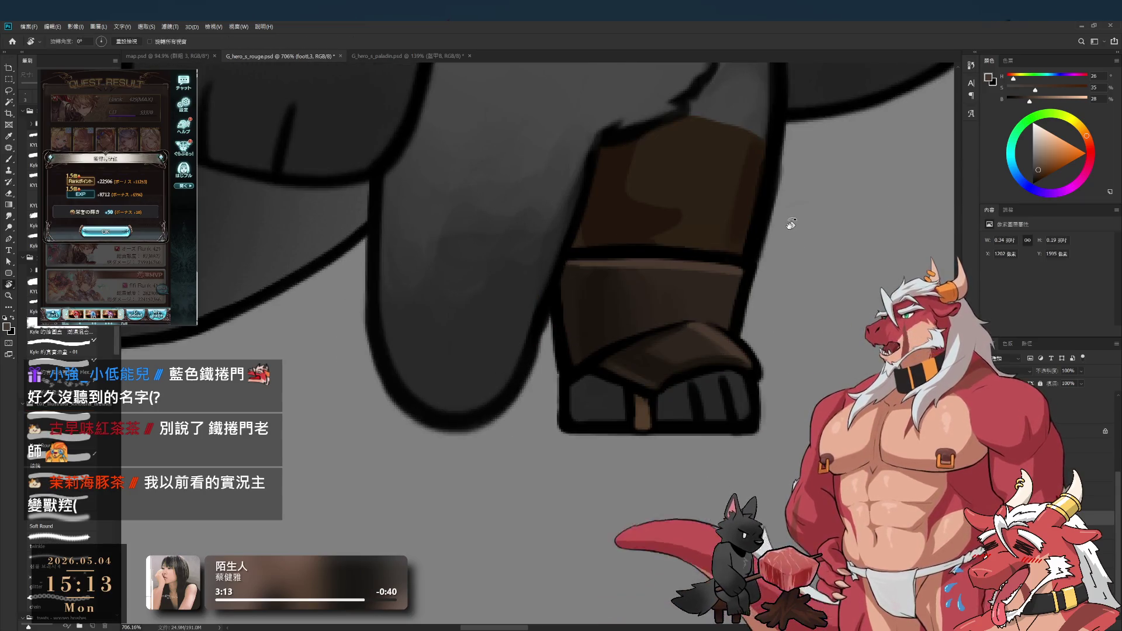
key("b")
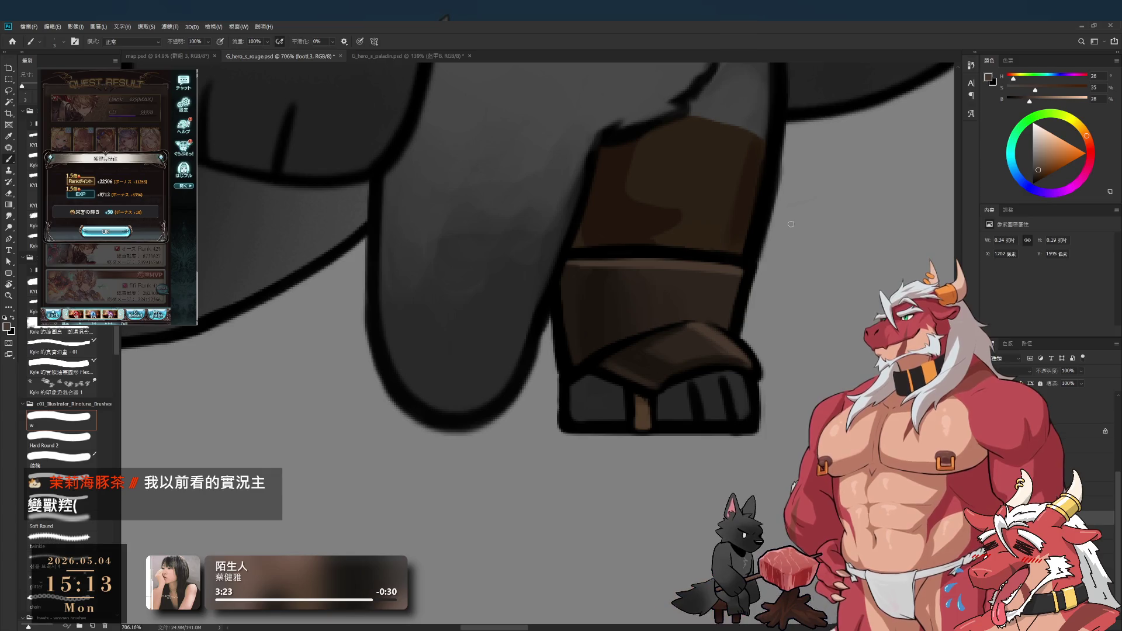
Step: Tidy the sole edges with Eraser and Brush, sampling black from the outline for its lines
left_click_drag(701, 354, 619, 524)
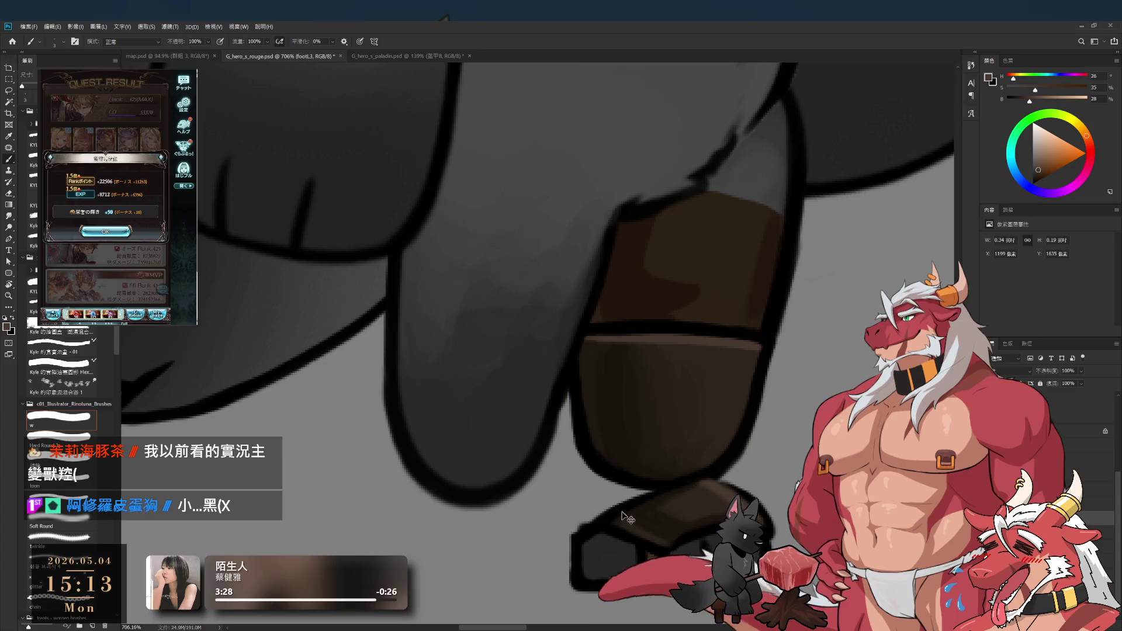
key("ctrl+z")
key("e")
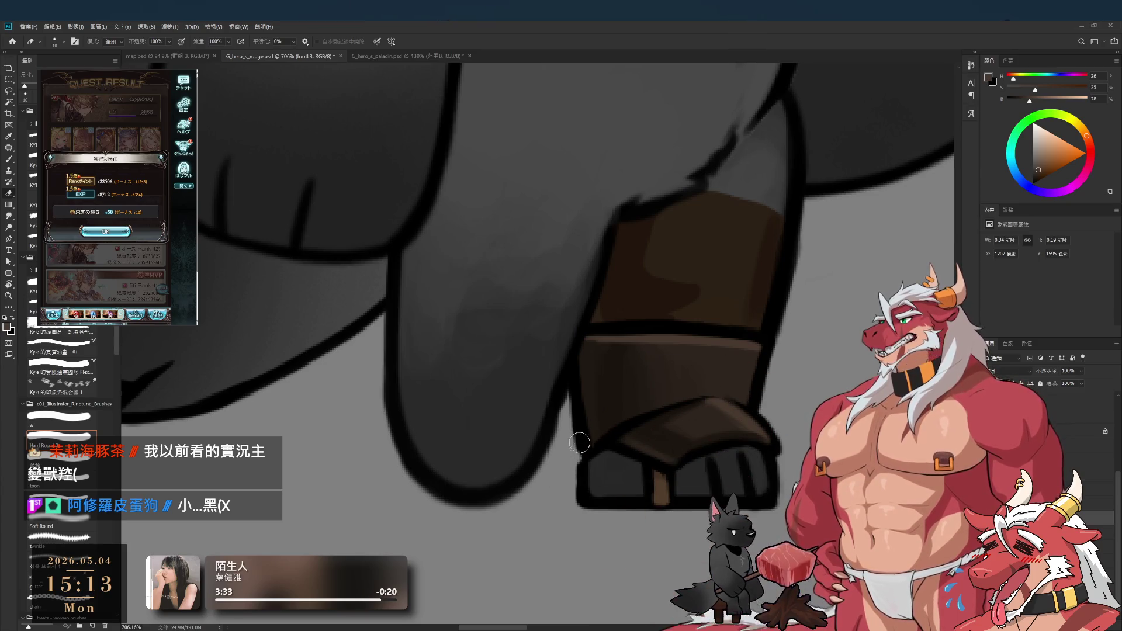
key("b")
key("e")
key("b")
left_click(592, 482, "alt")
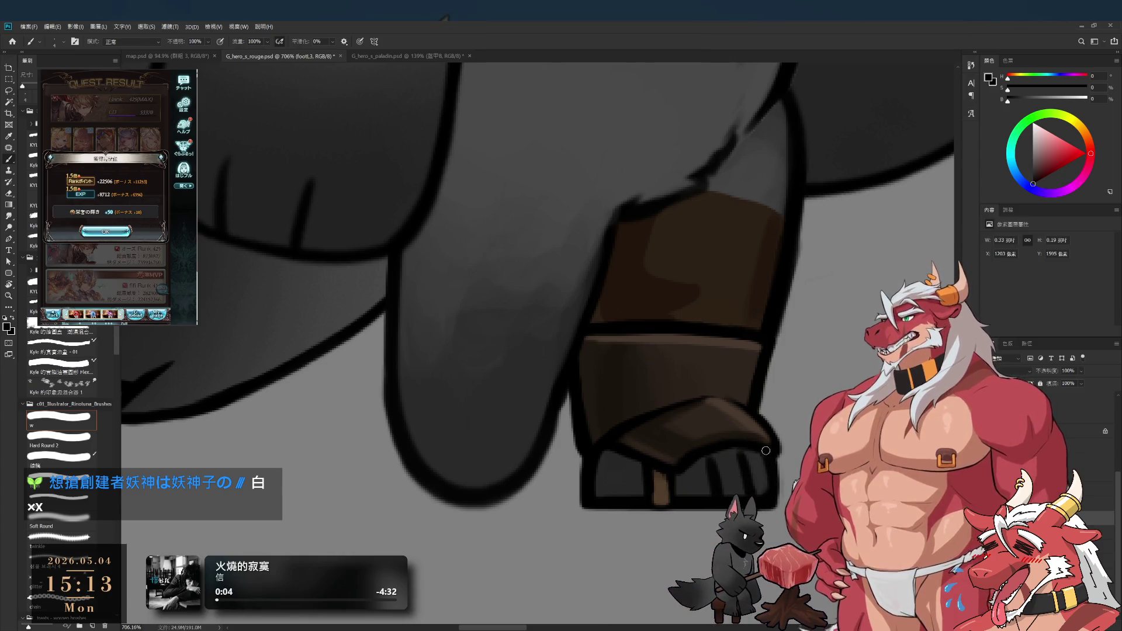
left_click_drag(772, 459, 771, 514)
Step: Undo the sole move and shade the toe flap with dark and lighter browns sampled from the boot
key("ctrl+z")
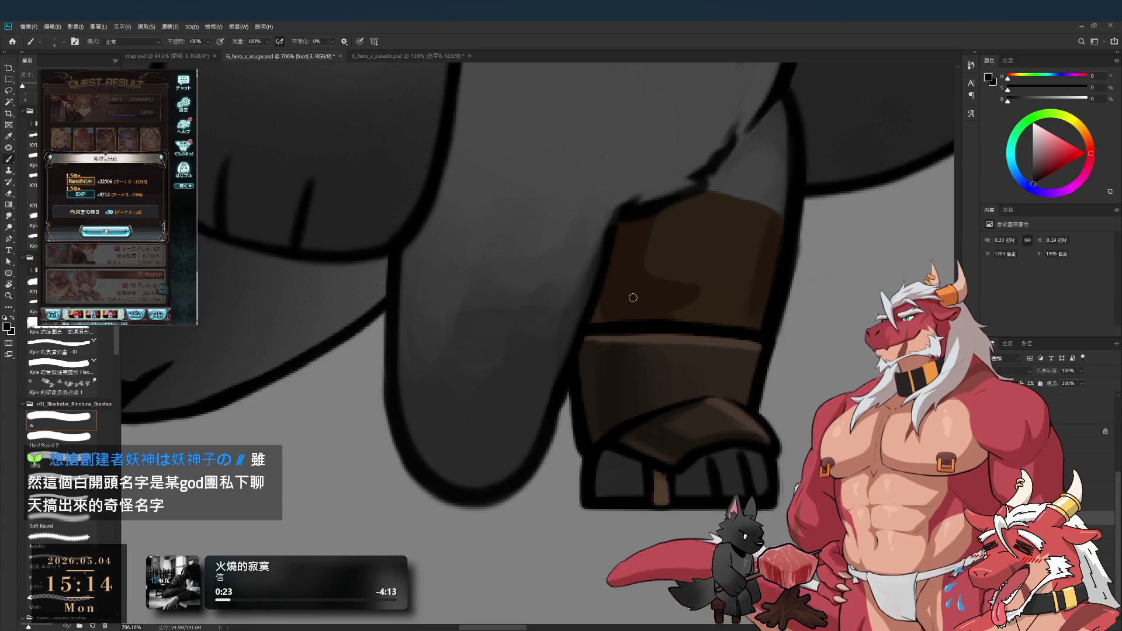
left_click(660, 431, "alt")
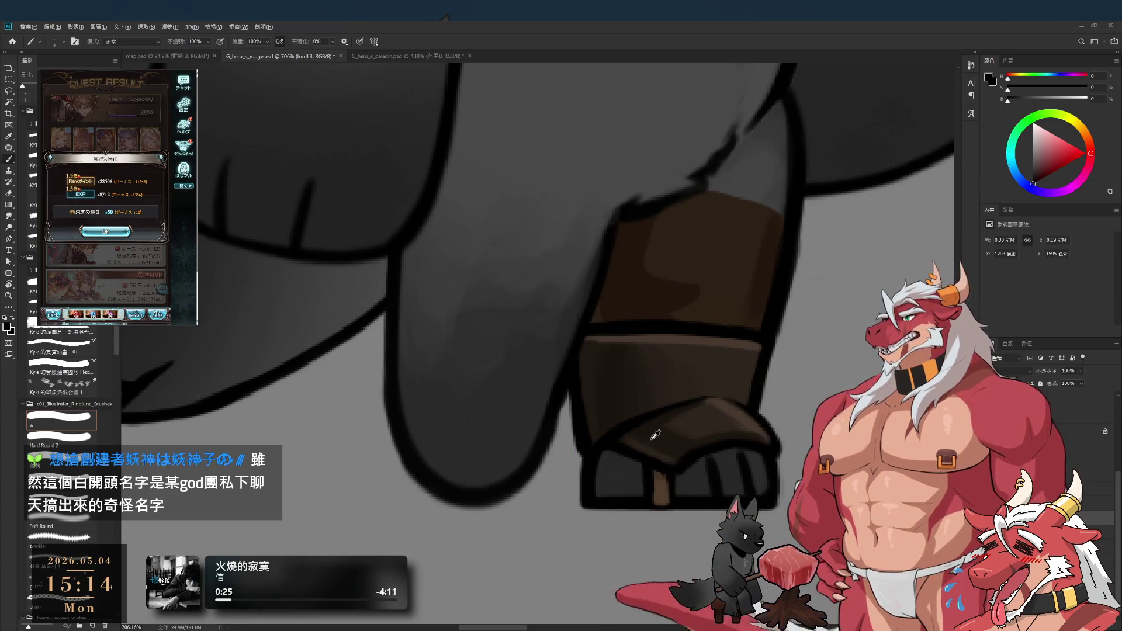
left_click(700, 407, "alt")
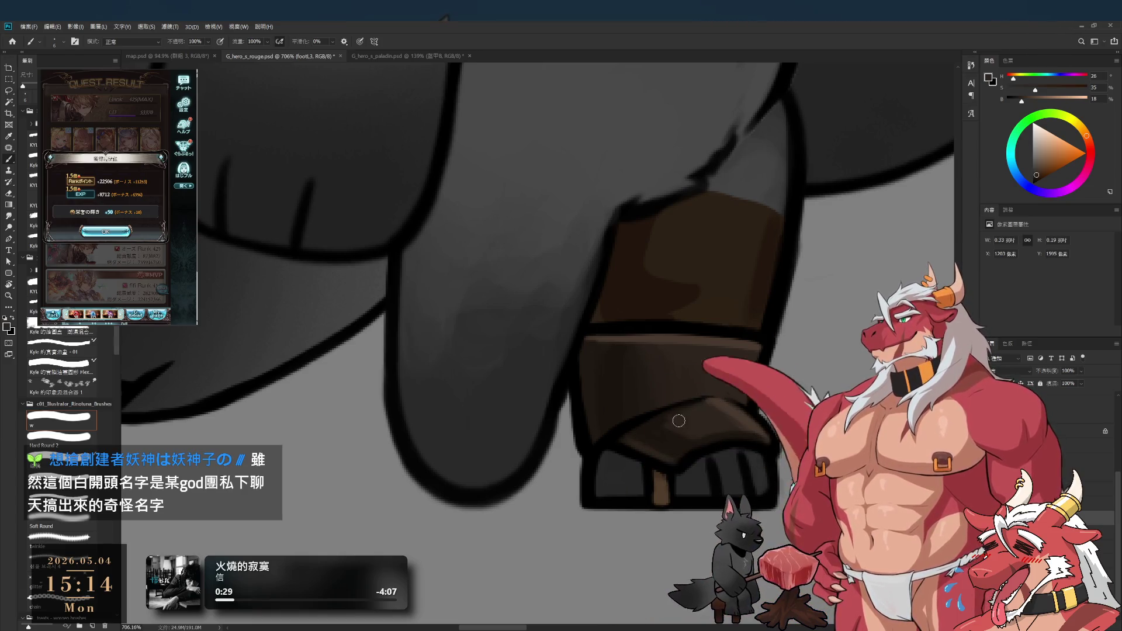
left_click(647, 427, "alt")
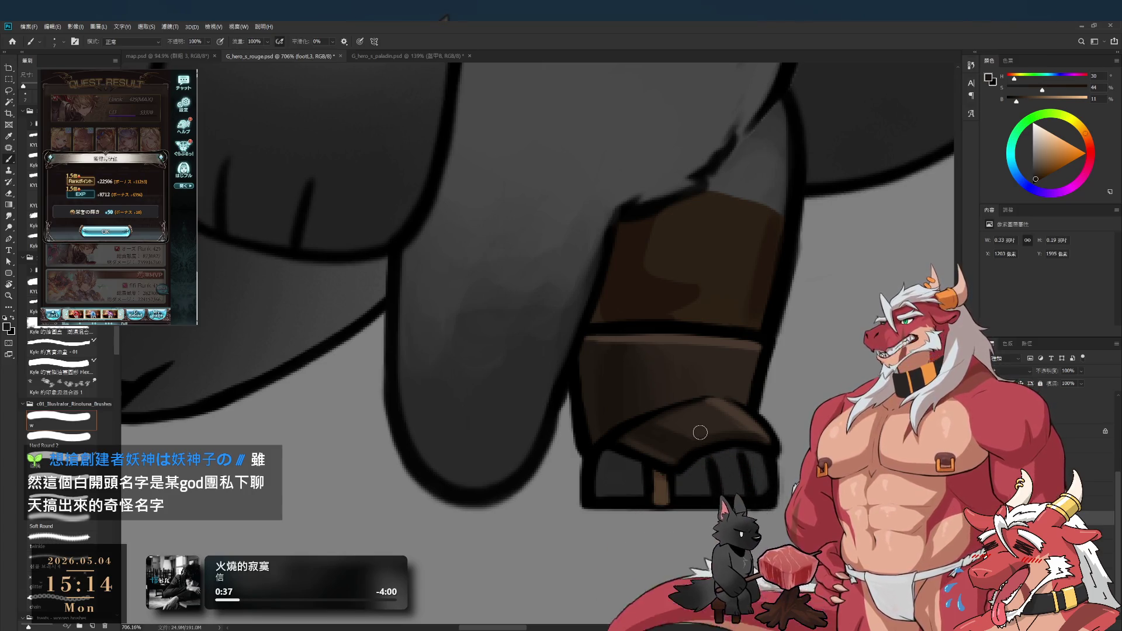
Step: Close the game's reward popup, retry the quest and start the battle
left_click(105, 231)
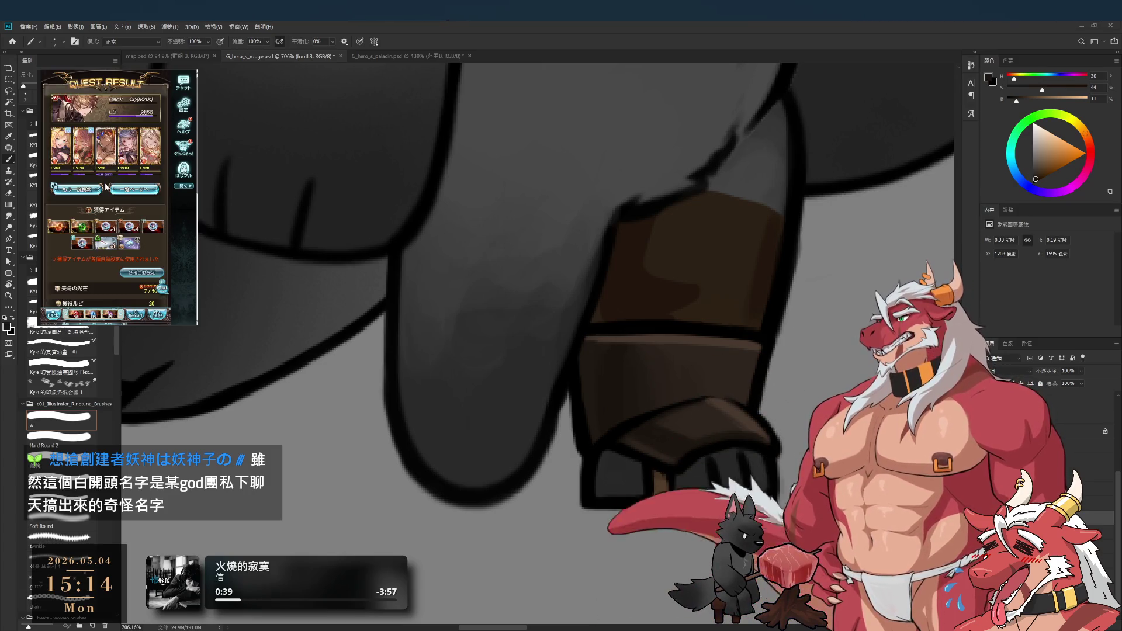
left_click(57, 188)
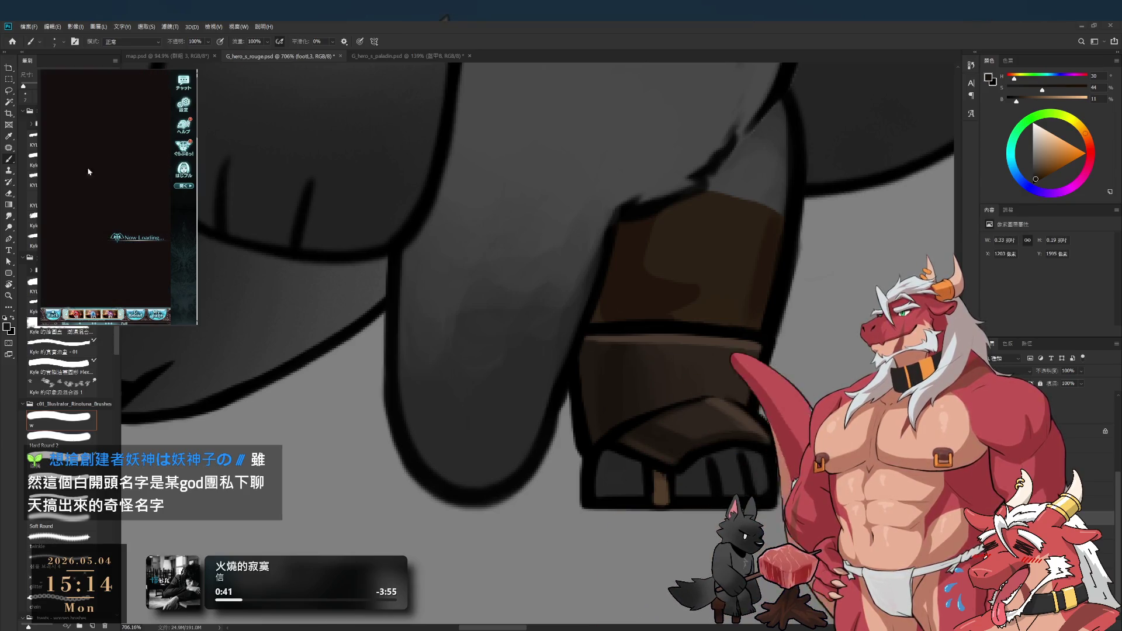
left_click(131, 275)
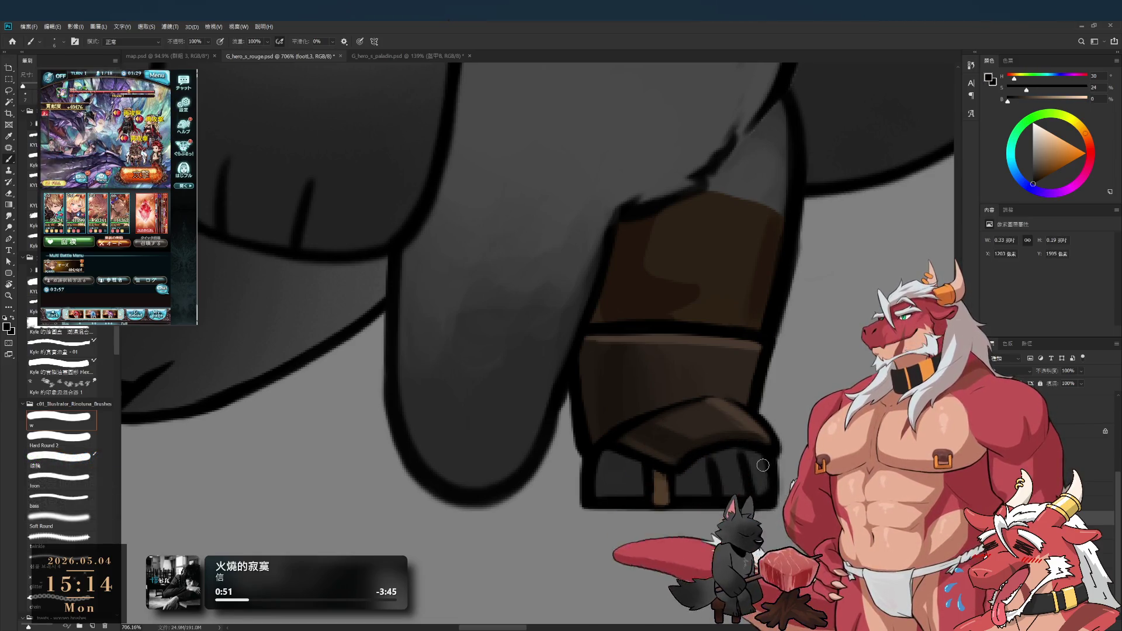
scroll(743, 424, "down", 5)
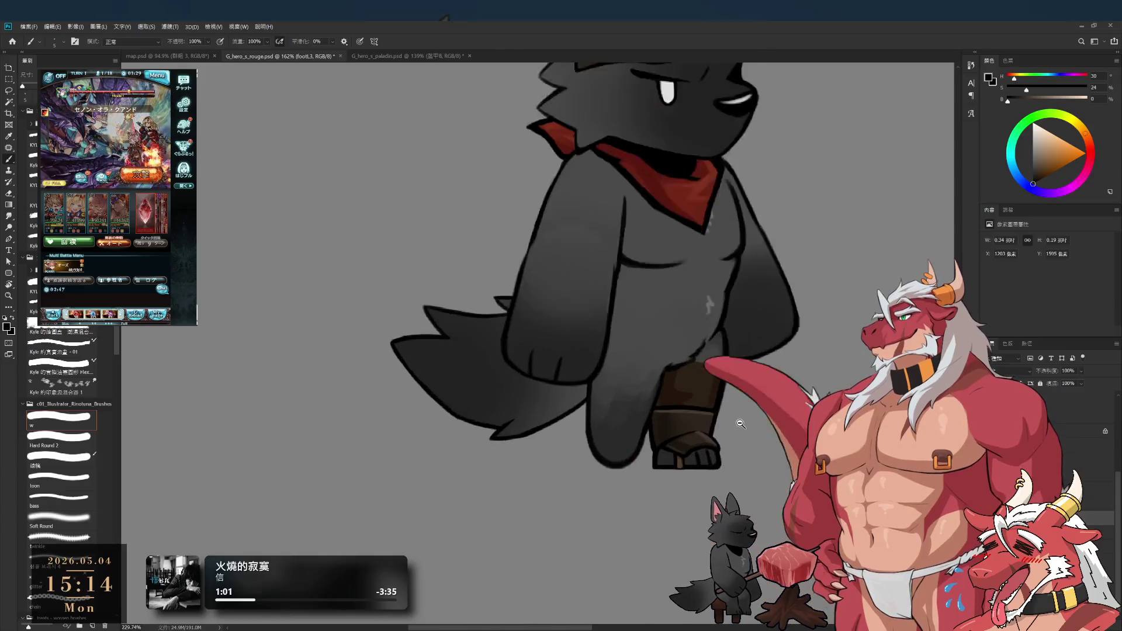
scroll(743, 424, "up", 2)
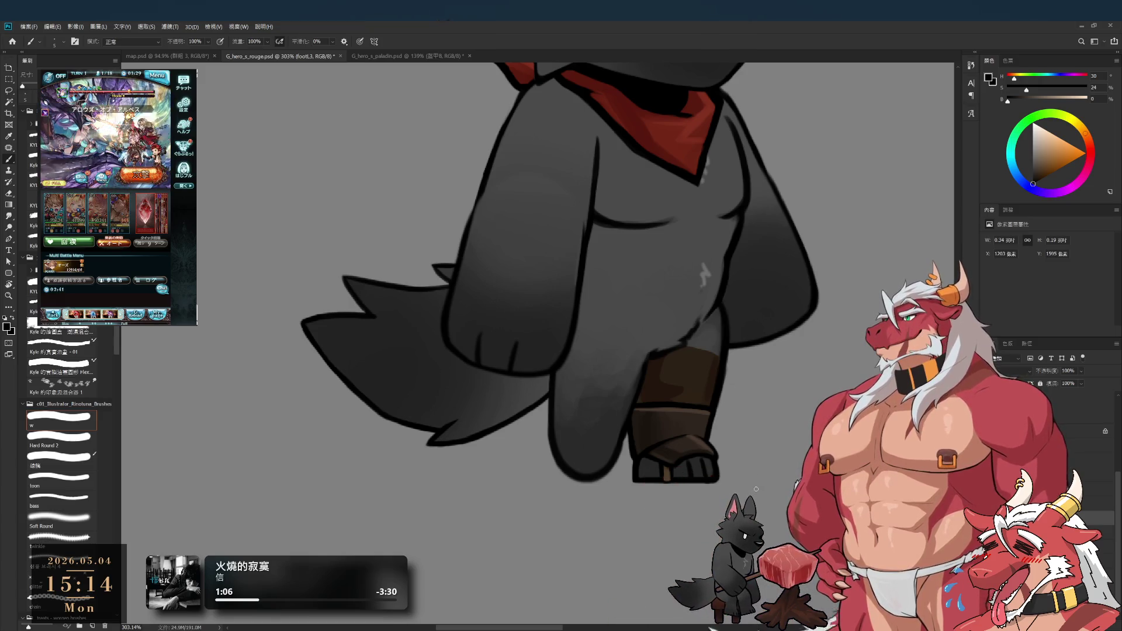
scroll(673, 462, "up", 2)
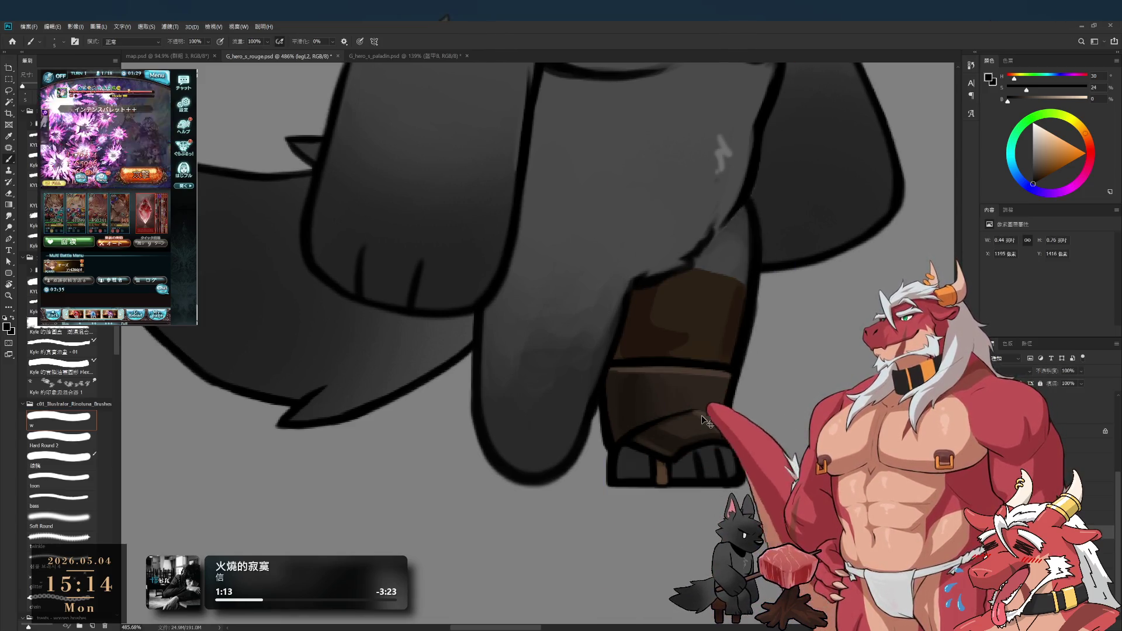
scroll(710, 389, "down", 3)
scroll(710, 385, "up", 3)
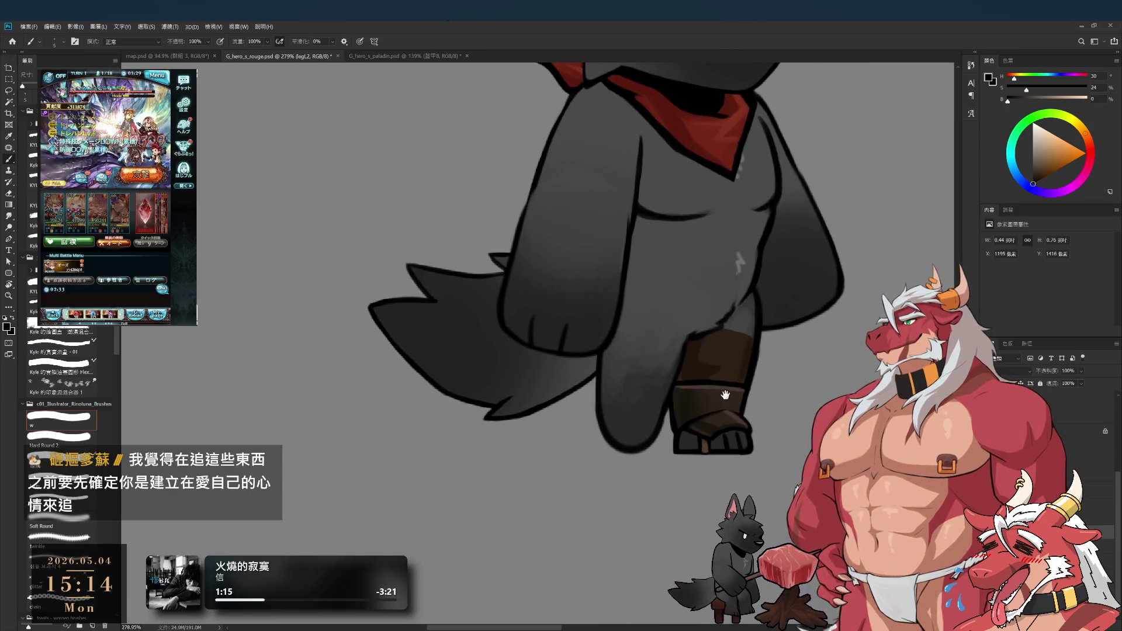
Step: Select layer legR2 and shade its fur with a sampled dark grey on an enlarged brush
left_click(643, 427, "ctrl")
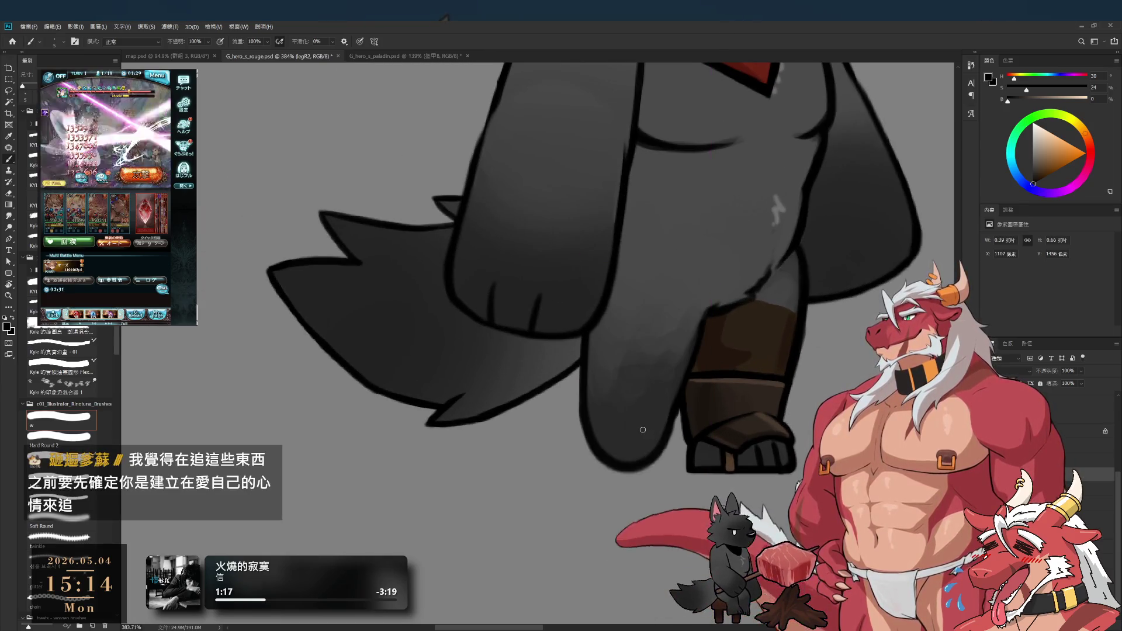
left_click_drag(638, 391, 623, 492)
key("ctrl+z")
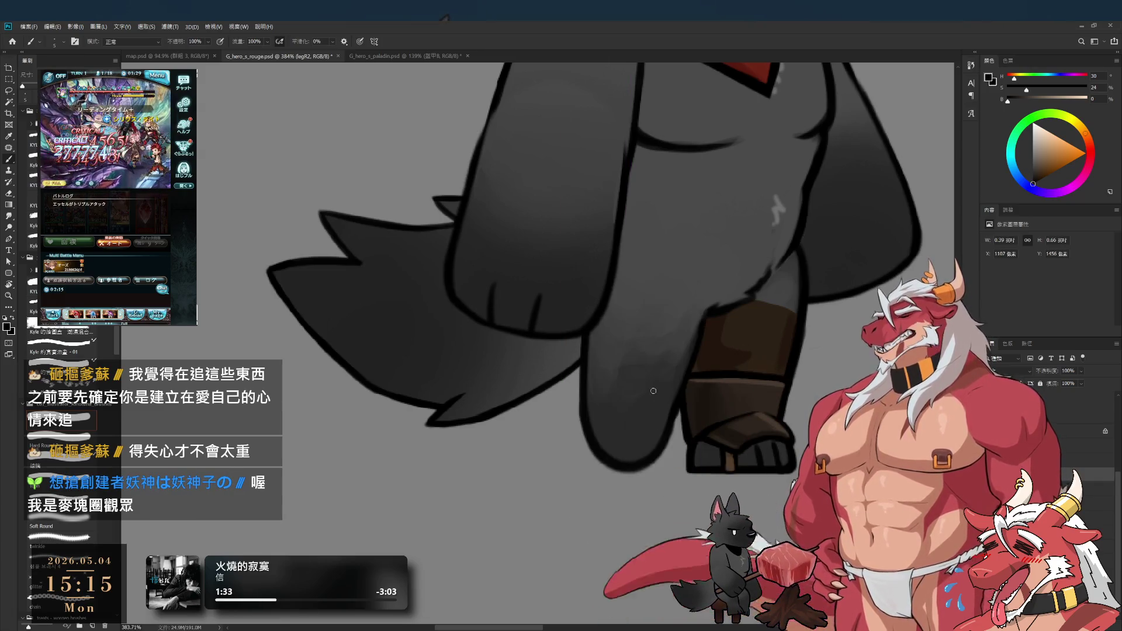
left_click(661, 283, "alt")
key("bracketright")
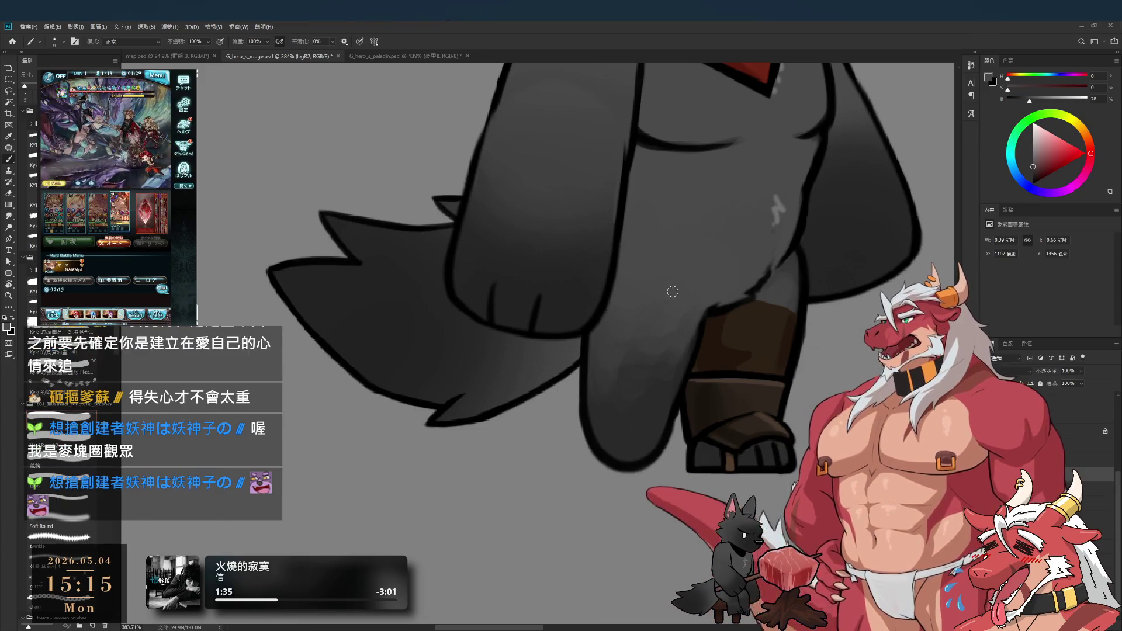
key("bracketright")
key("bracketright")
key("bracketright")
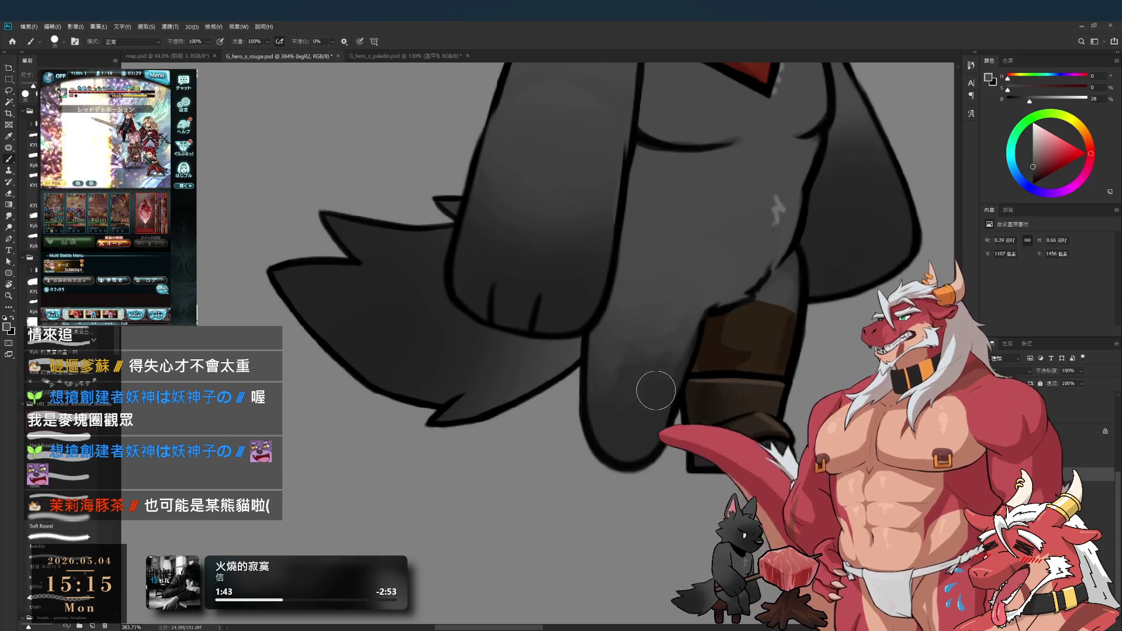
Step: Step through history to compare the left leg with and without the brown boot, keeping the boot
key("ctrl+z")
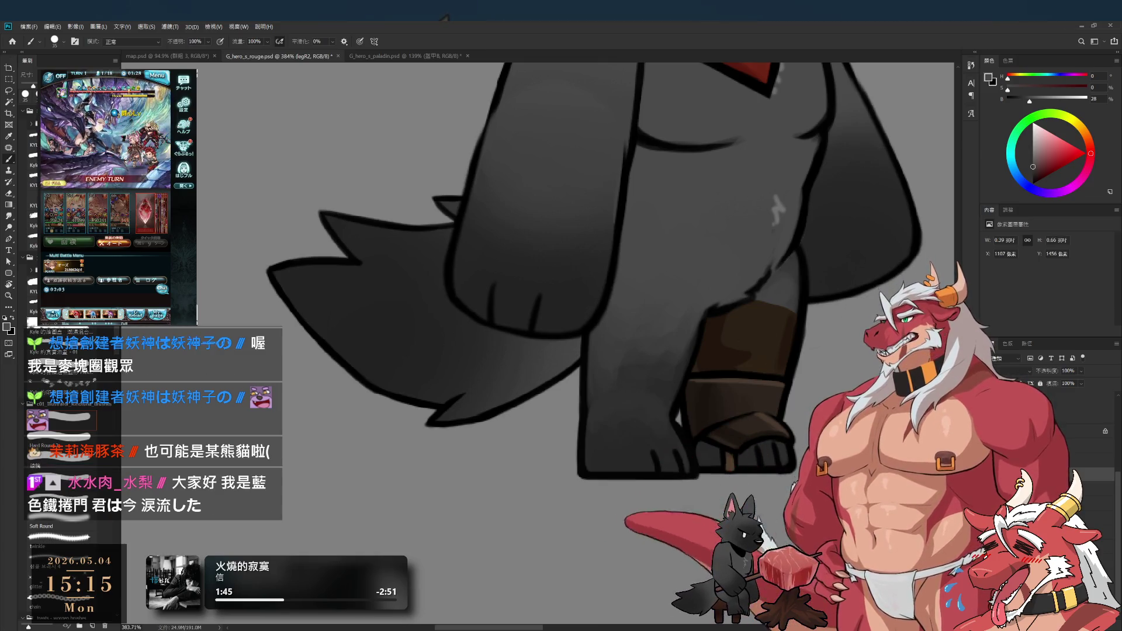
key("ctrl+shift+z")
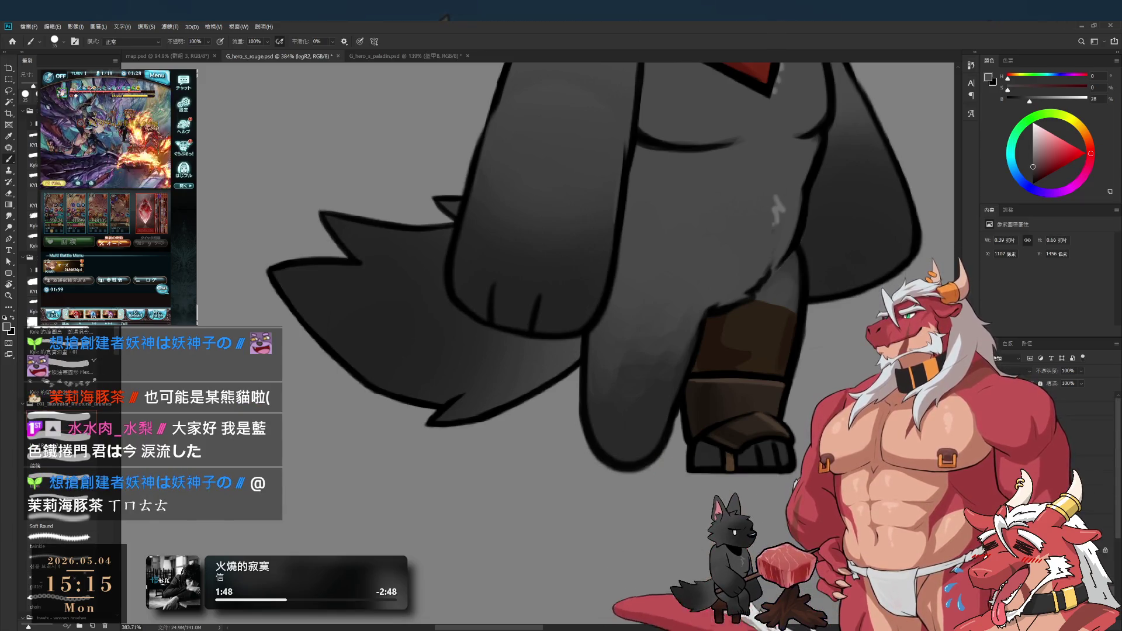
key("ctrl+shift+z")
key("ctrl+z")
key("ctrl+shift+z")
key("ctrl+z")
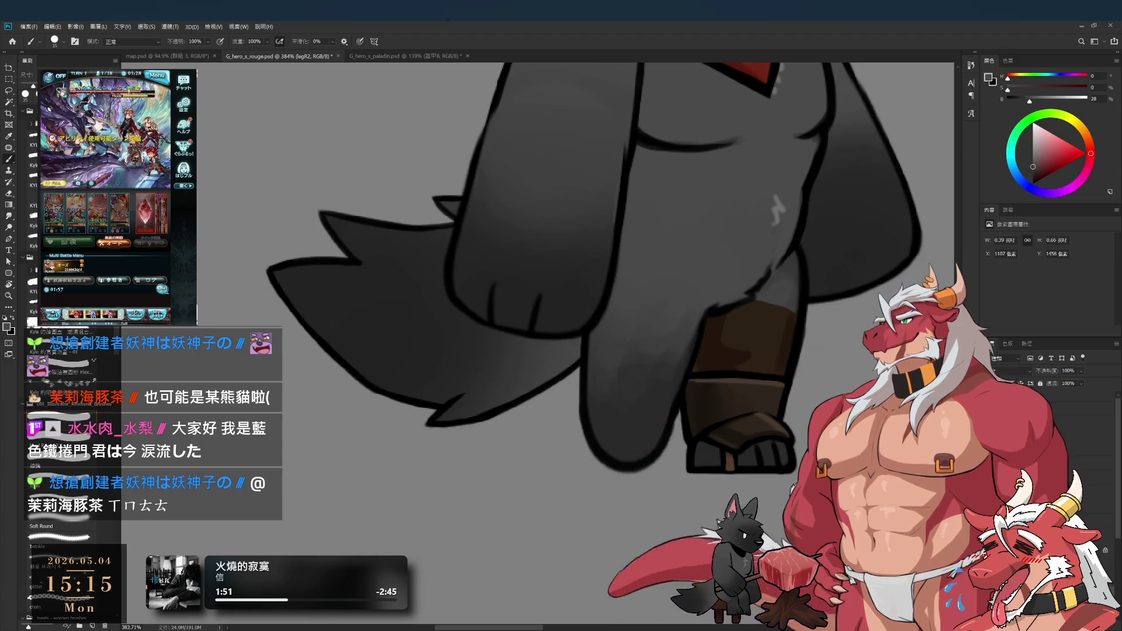
key("ctrl+shift+z")
key("ctrl+shift+z")
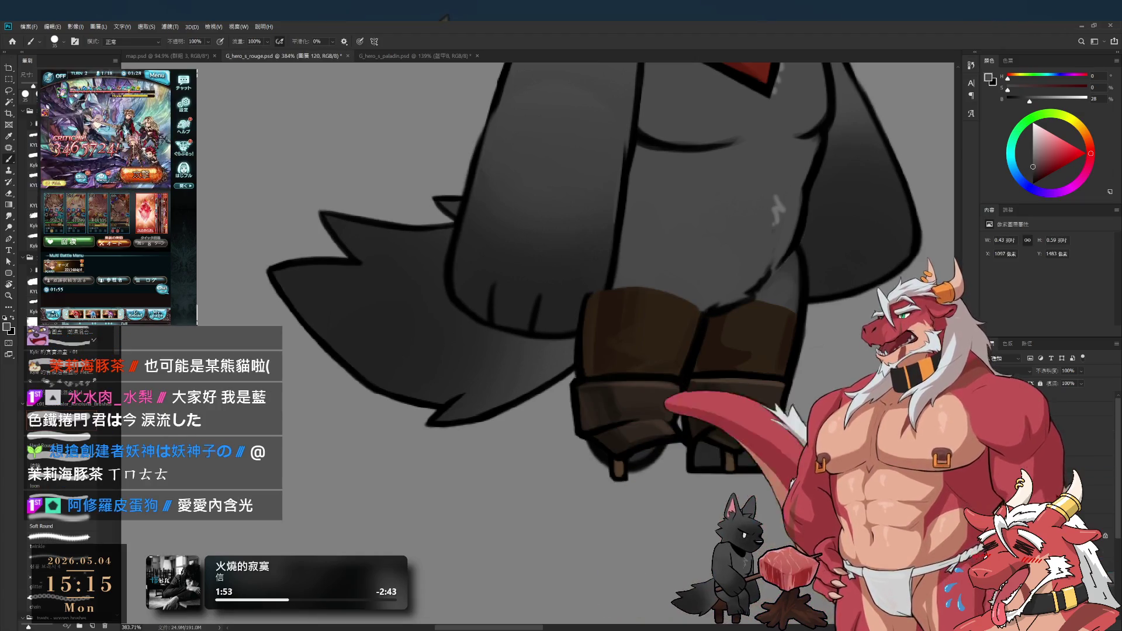
Step: Lasso the left boot's toe plus the right leg area and copy it to a new layer
key("ctrl+z")
key("ctrl+shift+z")
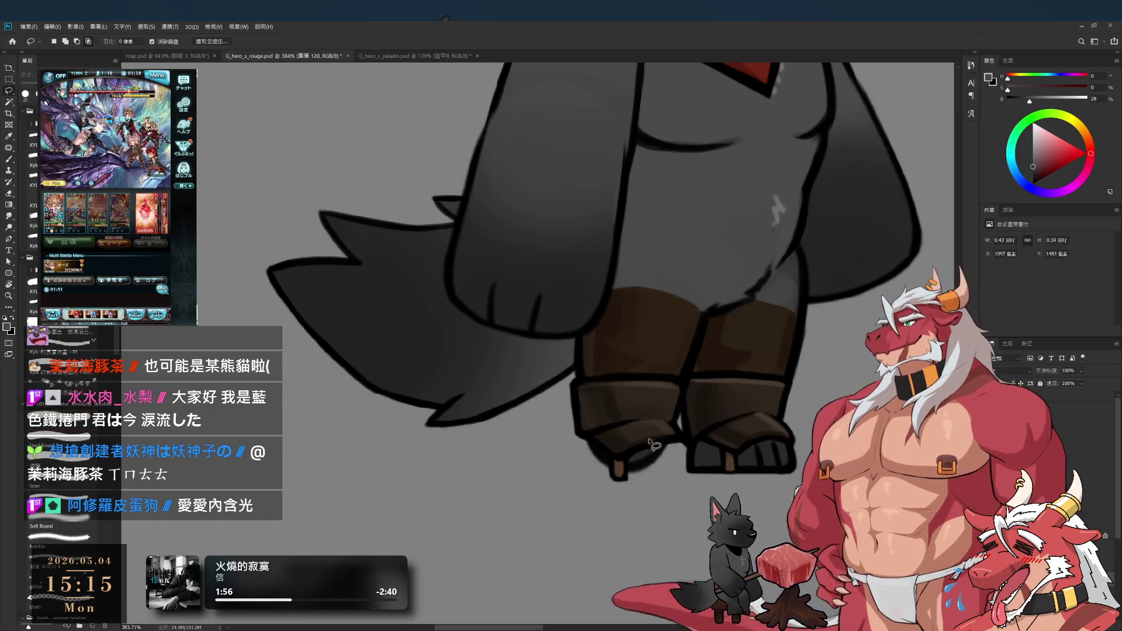
scroll(644, 452, "up", 3)
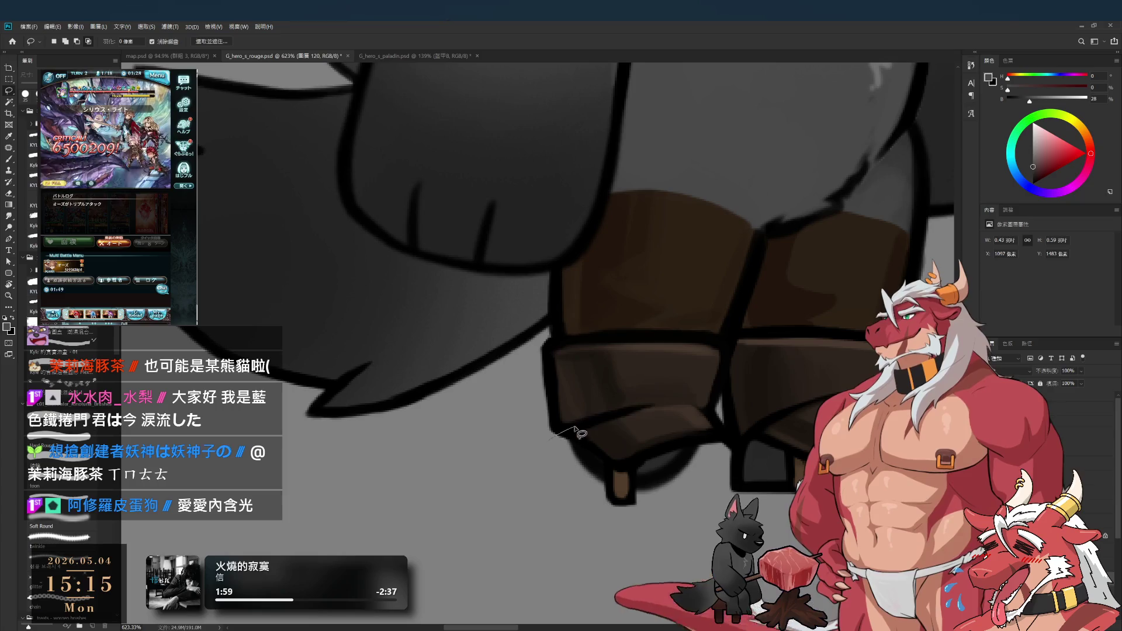
left_click_drag(702, 402, 577, 515)
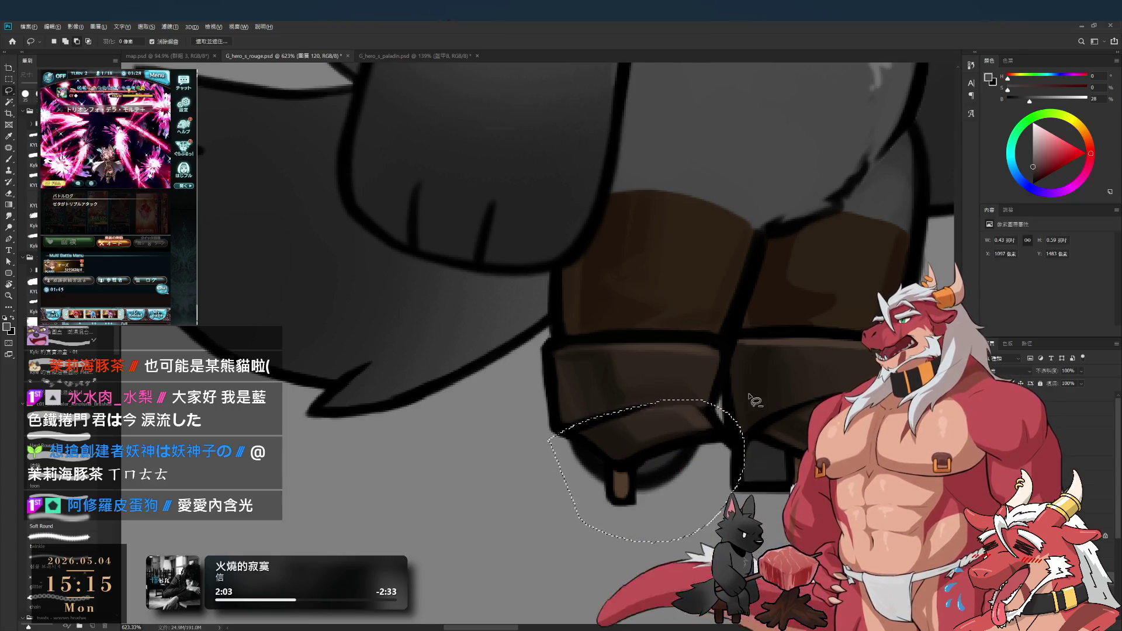
left_click_drag(646, 396, 777, 361)
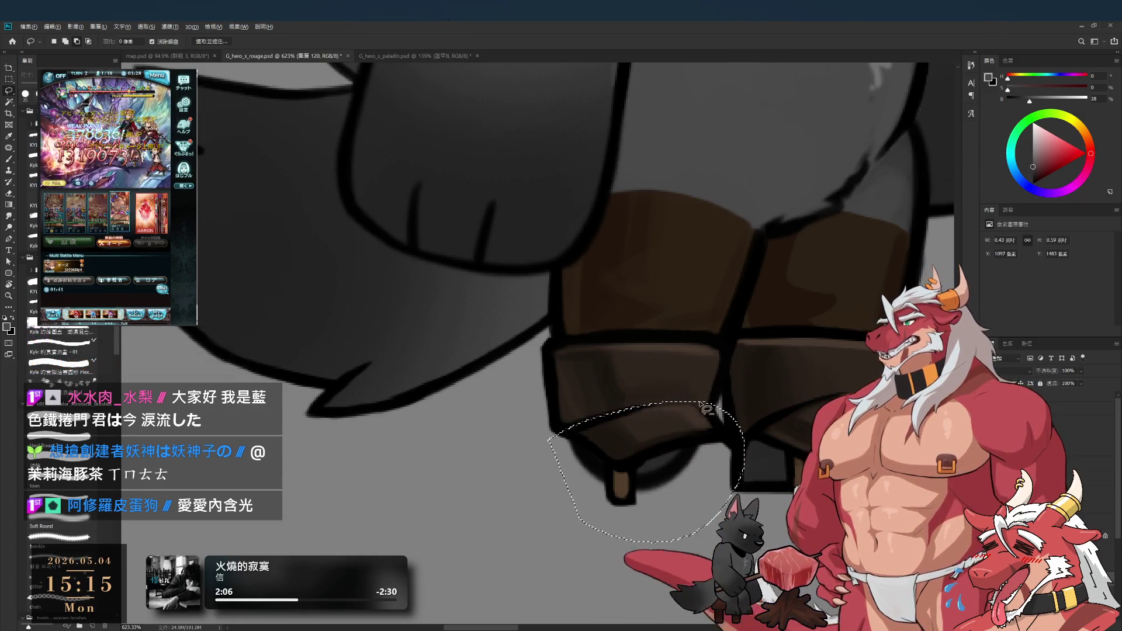
left_click_drag(664, 395, 771, 397)
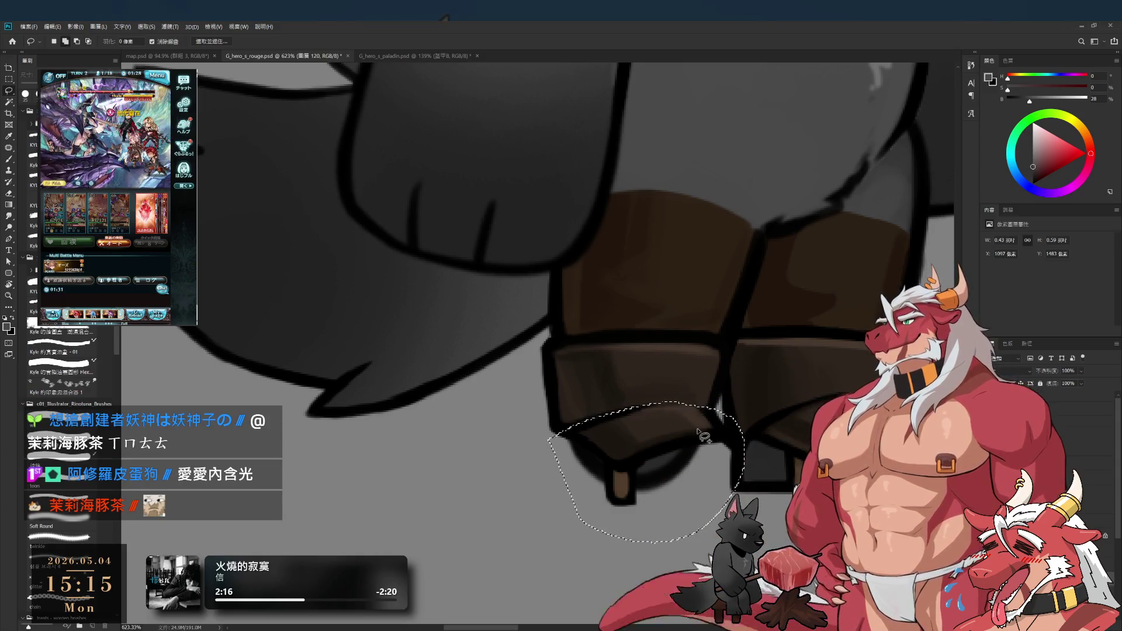
left_click_drag(700, 443, 709, 501)
key("ctrl+j")
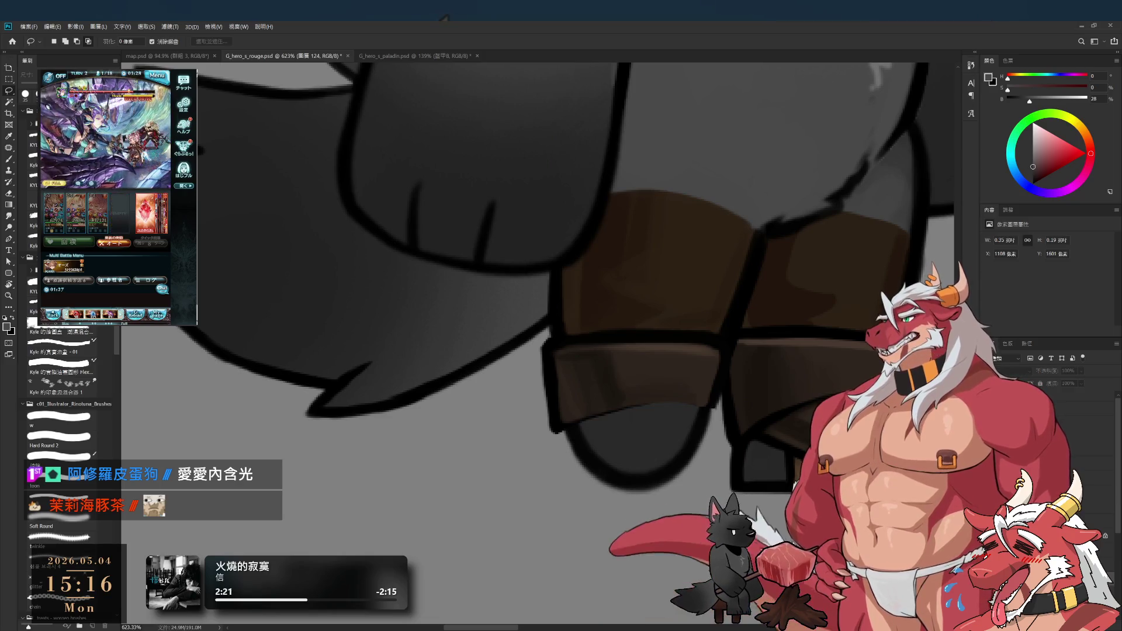
Step: Select the legR2 layer and compare the drawing with and without the boot shapes
key("ctrl+e")
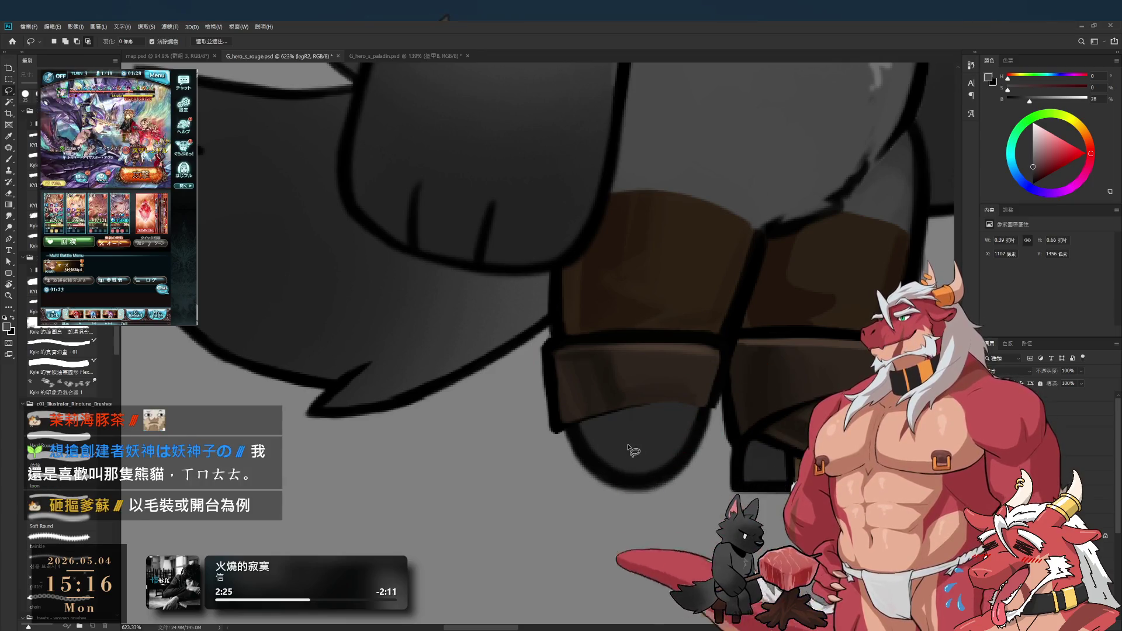
key("Delete")
key("ctrl+z")
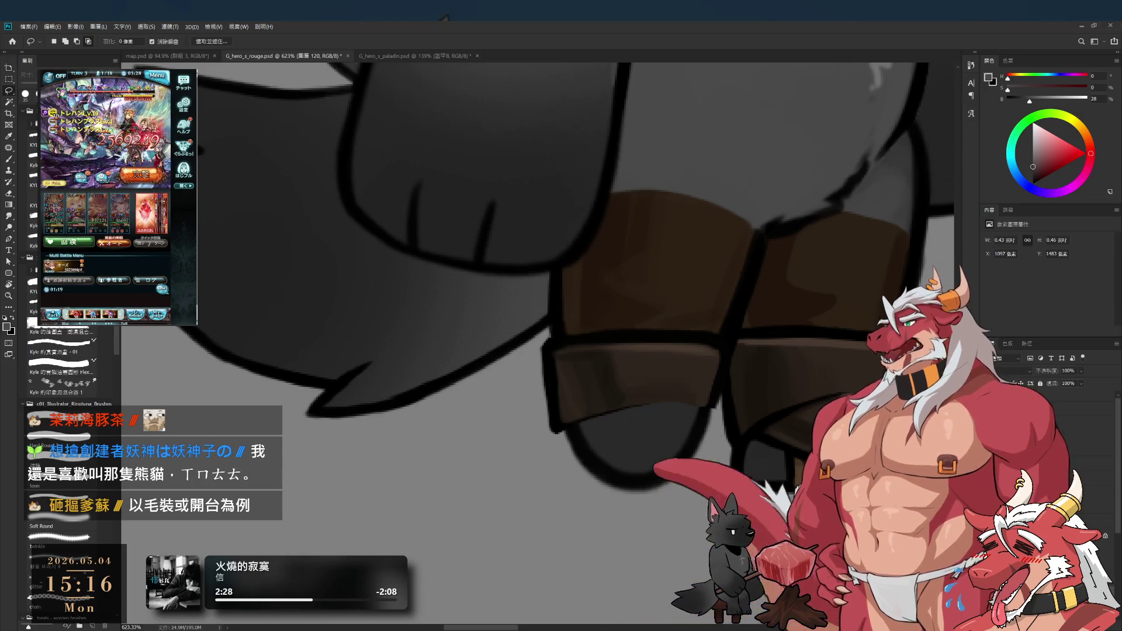
key("alt+bracketleft")
key("ctrl+z")
key("ctrl+shift+z")
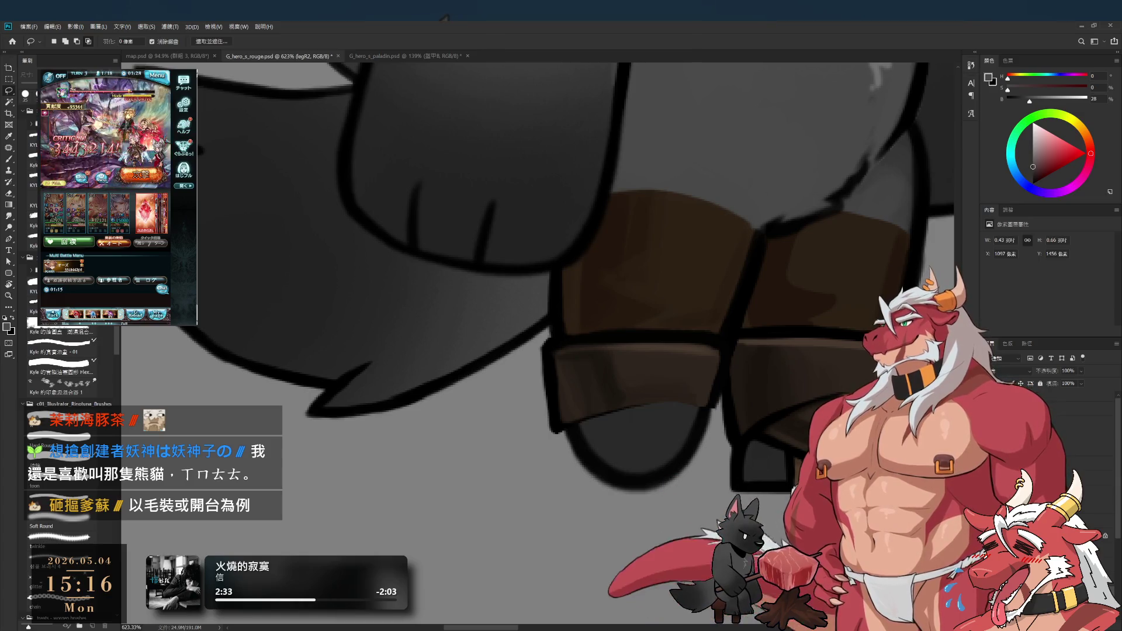
Step: Paint a short dark-brown detail along the strap's lower edge with a small brush
key("b")
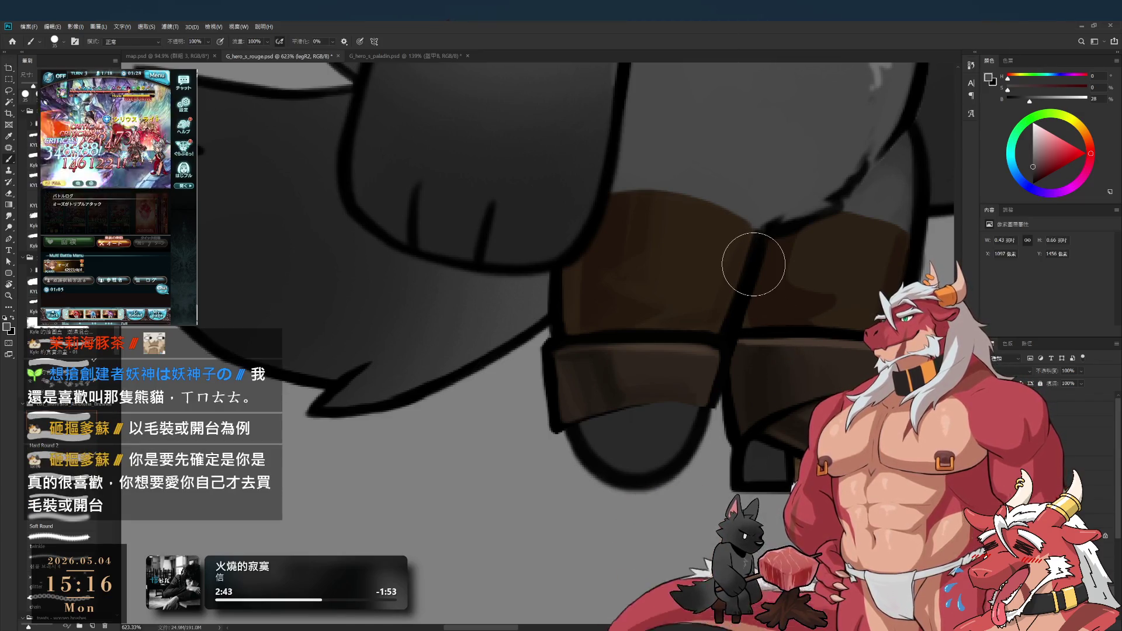
left_click(613, 393, "alt")
key("bracketleft")
key("bracketleft")
key("bracketleft")
left_click(612, 420)
left_click_drag(618, 425, 615, 412)
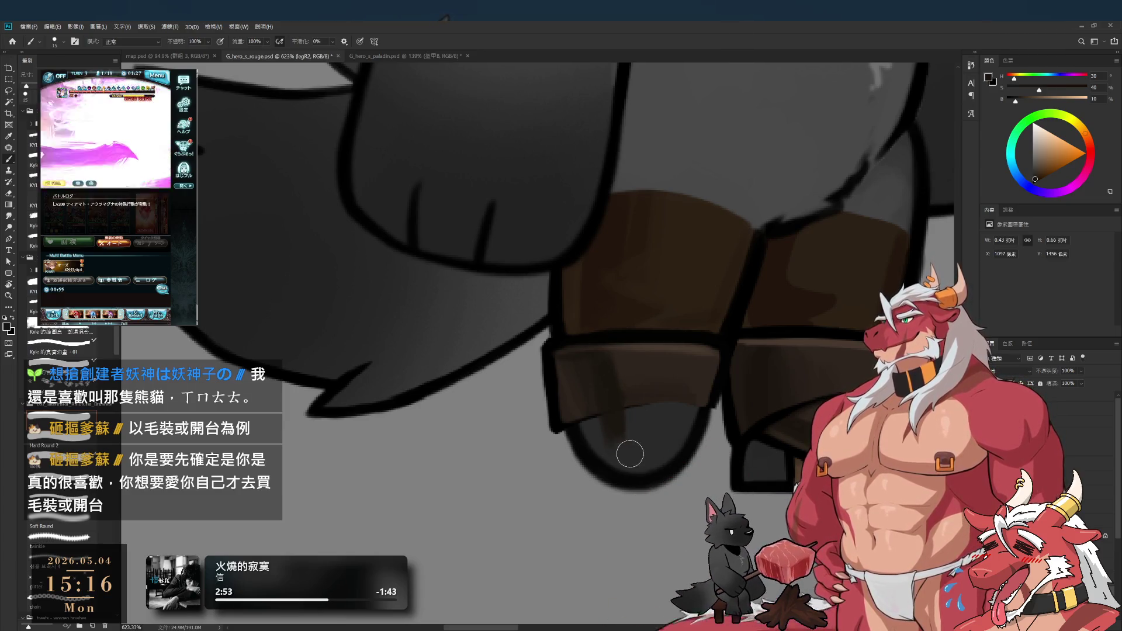
Step: Sample dark, darker and lighter browns from the boot, resizing the brush for shading
key("bracketleft")
left_click(574, 396, "alt")
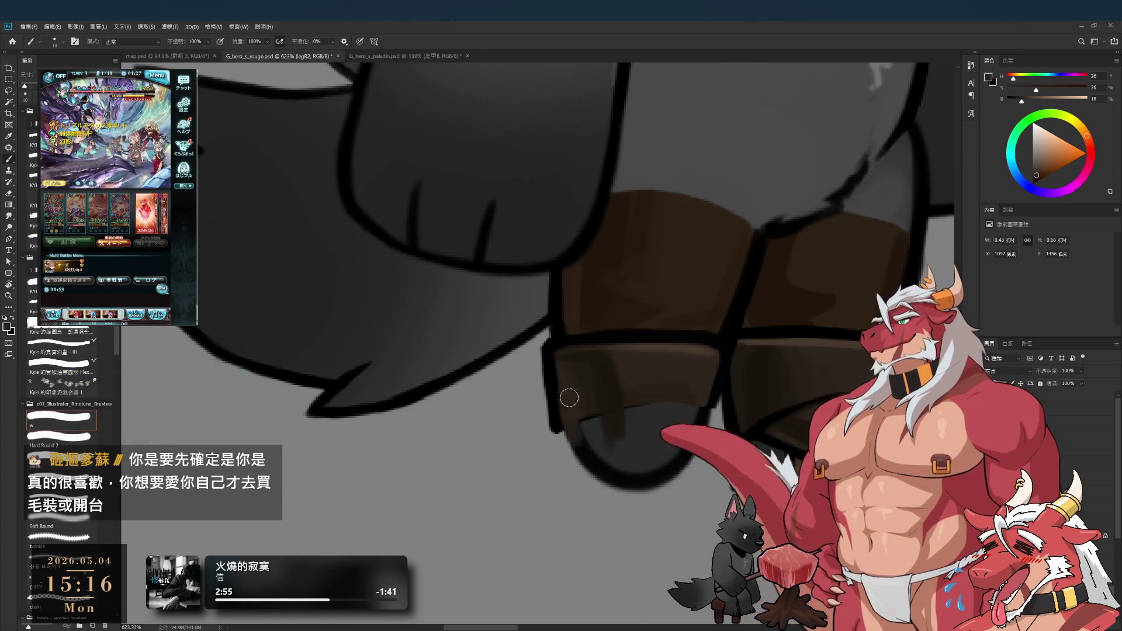
left_click(586, 371, "alt")
key("bracketright")
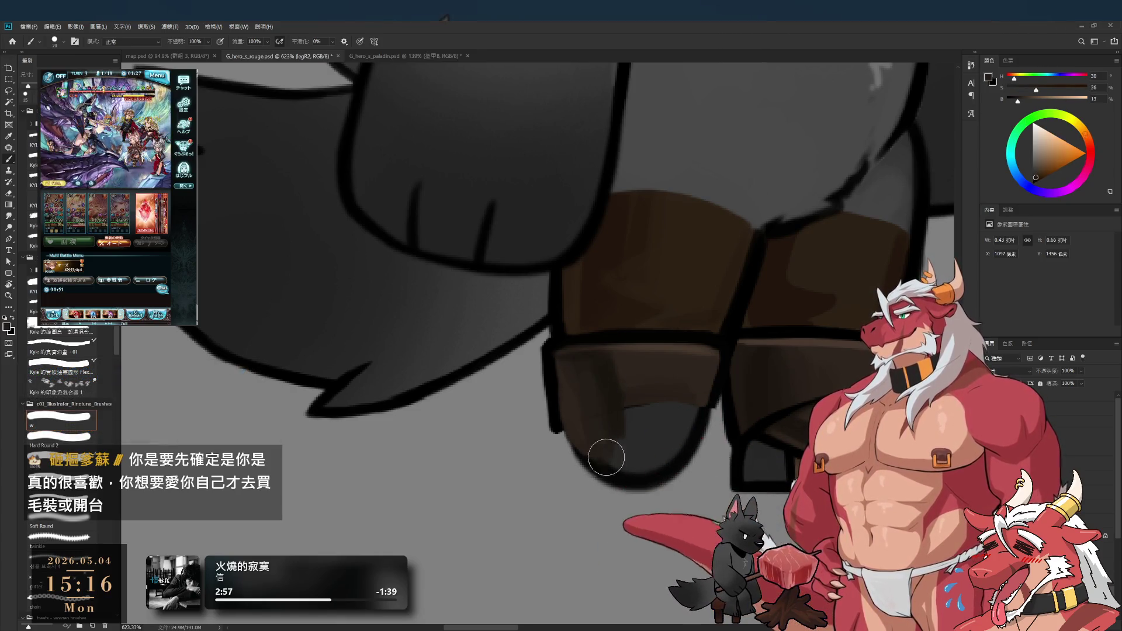
left_click(639, 381, "alt")
key("bracketleft")
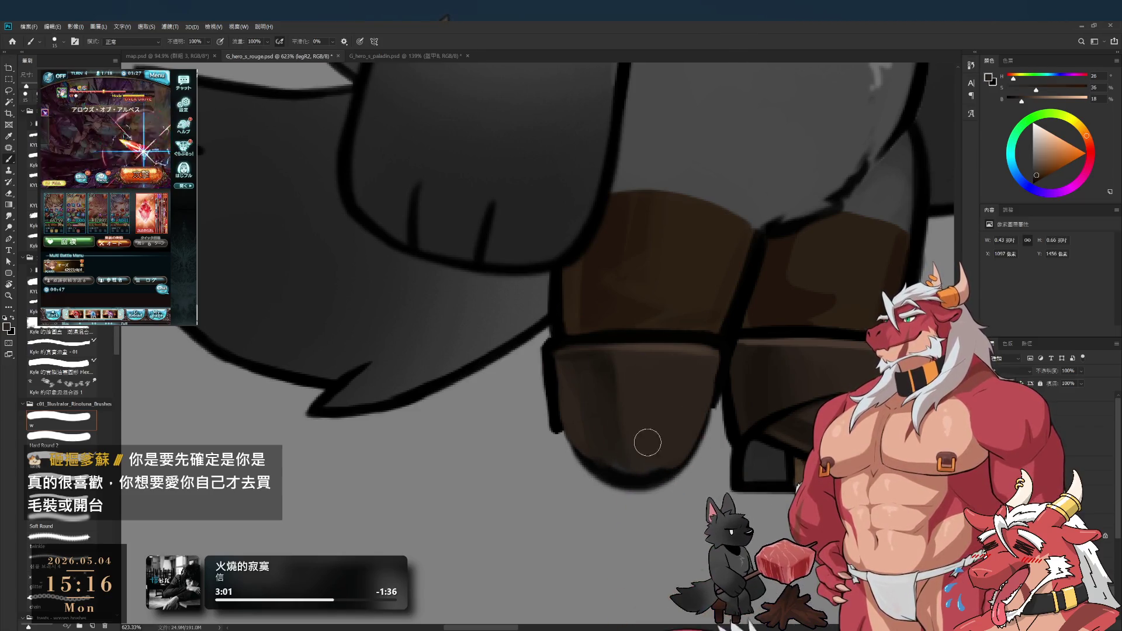
key("bracketright")
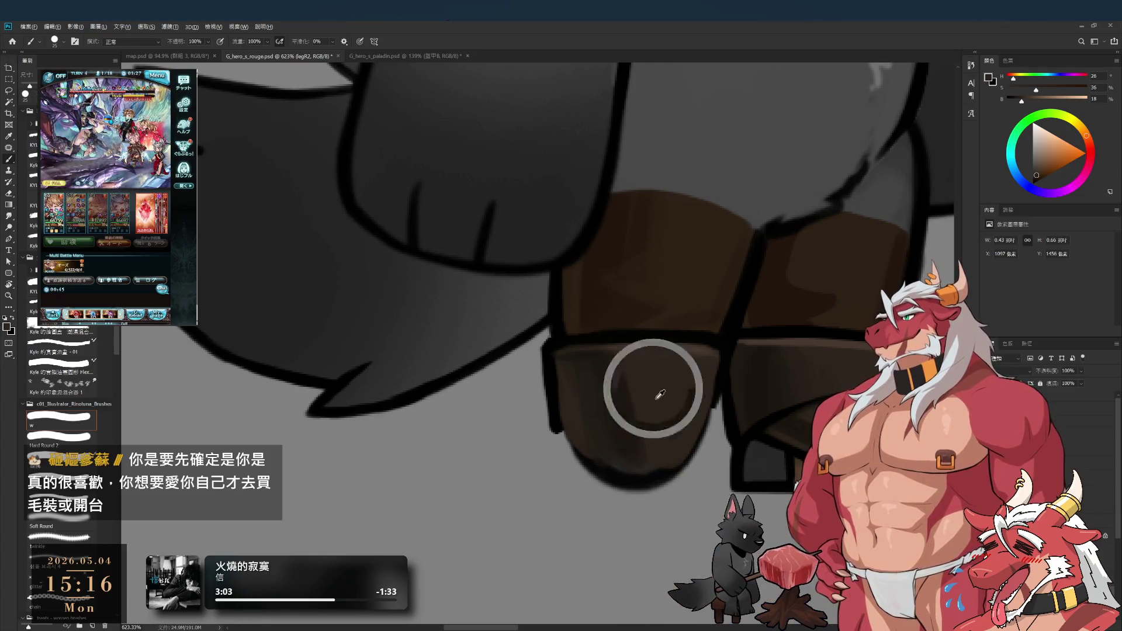
key("bracketright")
Step: Redraw the toe's black outline along its lower-left and right edges
left_click(555, 403, "alt")
key("bracketleft")
key("bracketleft")
key("bracketleft")
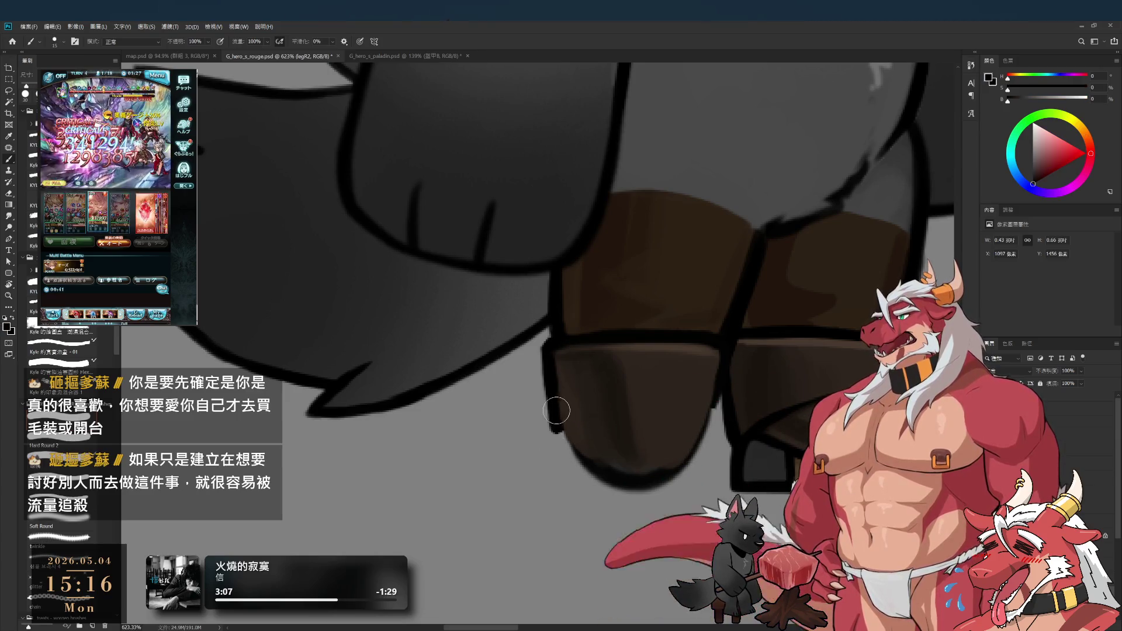
key("bracketleft")
left_click_drag(557, 406, 571, 446)
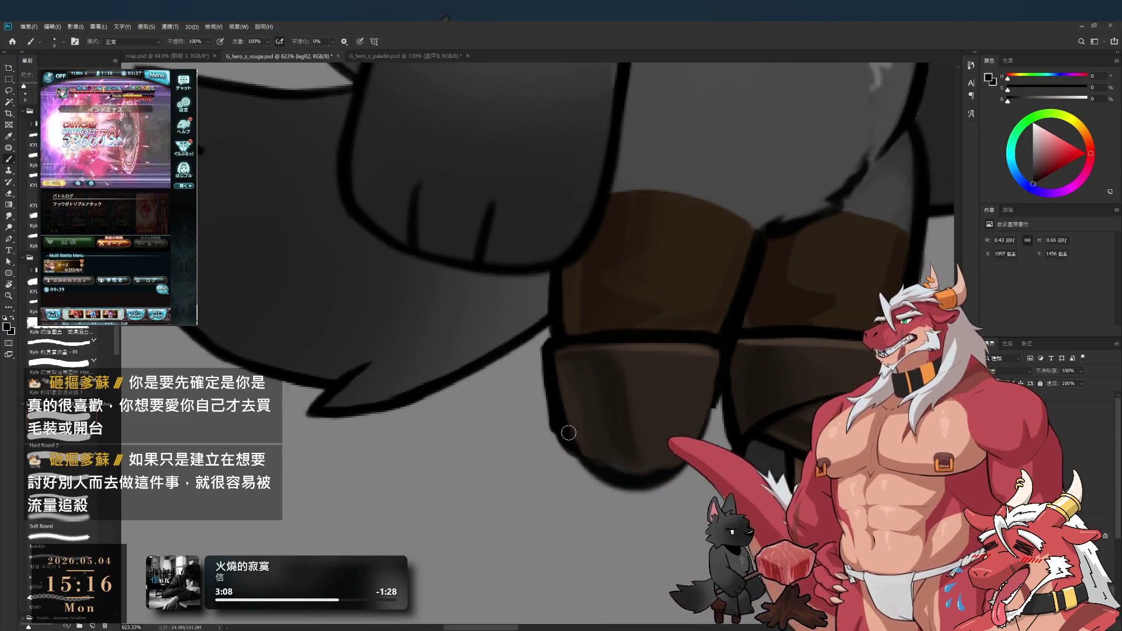
key("e")
key("b")
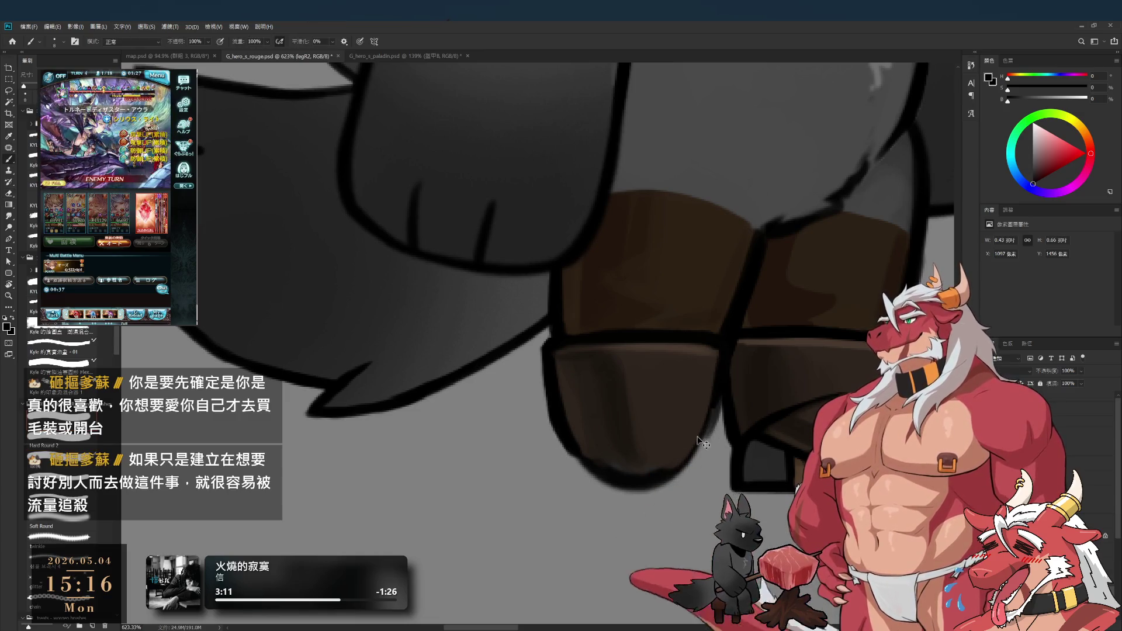
left_click_drag(718, 409, 702, 456)
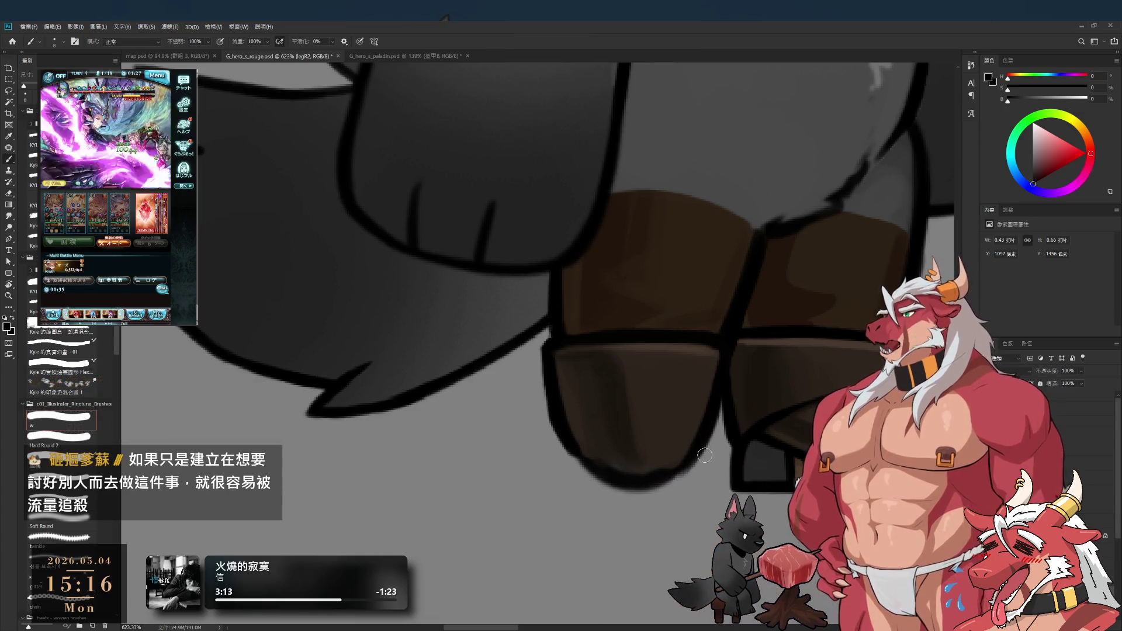
Step: Pick up the toe's dark browns with a larger brush for broad shading
left_click(606, 436, "alt")
key("bracketright")
key("bracketright")
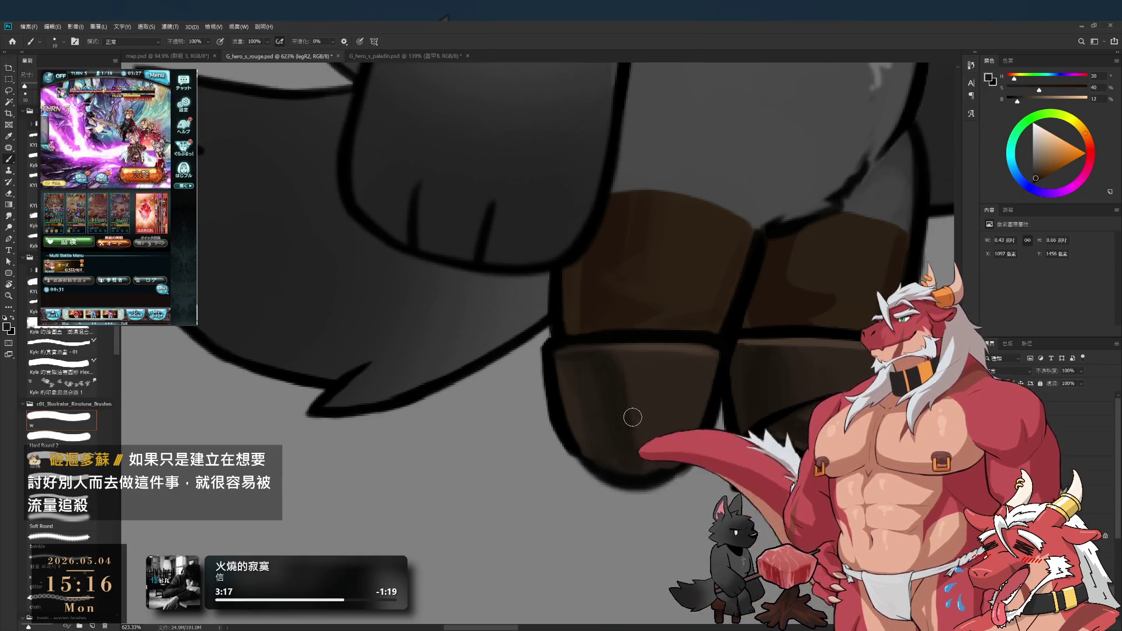
left_click(627, 409, "alt")
key("bracketright")
key("bracketright")
key("bracketright")
Step: Add a lighter brown band on the toe's upper part, then refine its black outline with smaller brushes
left_click(638, 404, "alt")
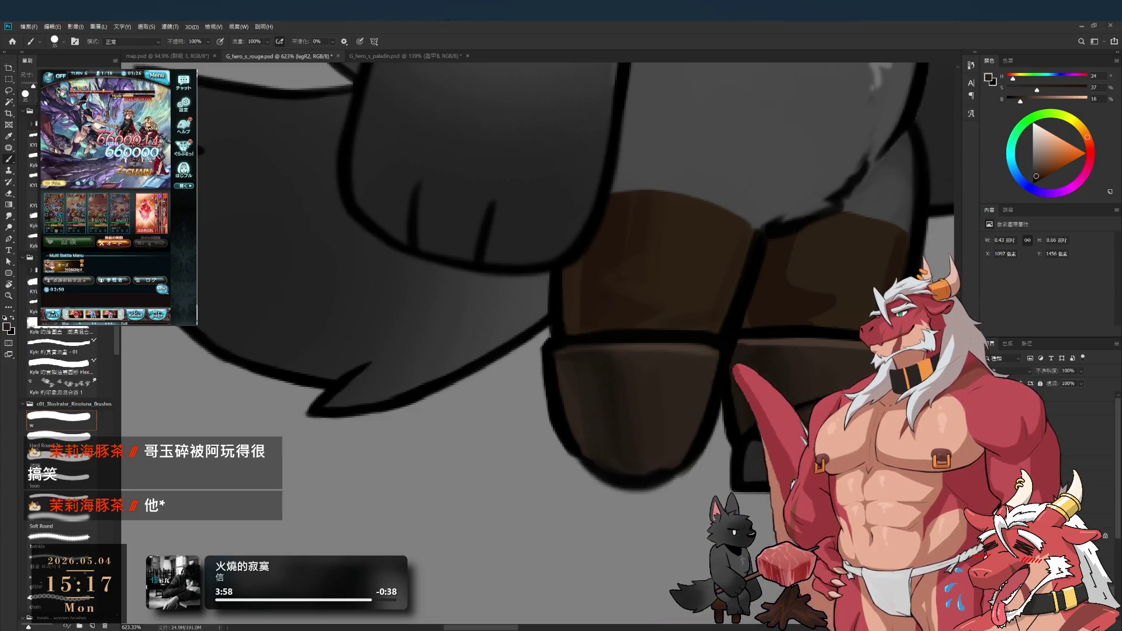
left_click_drag(720, 430, 743, 483)
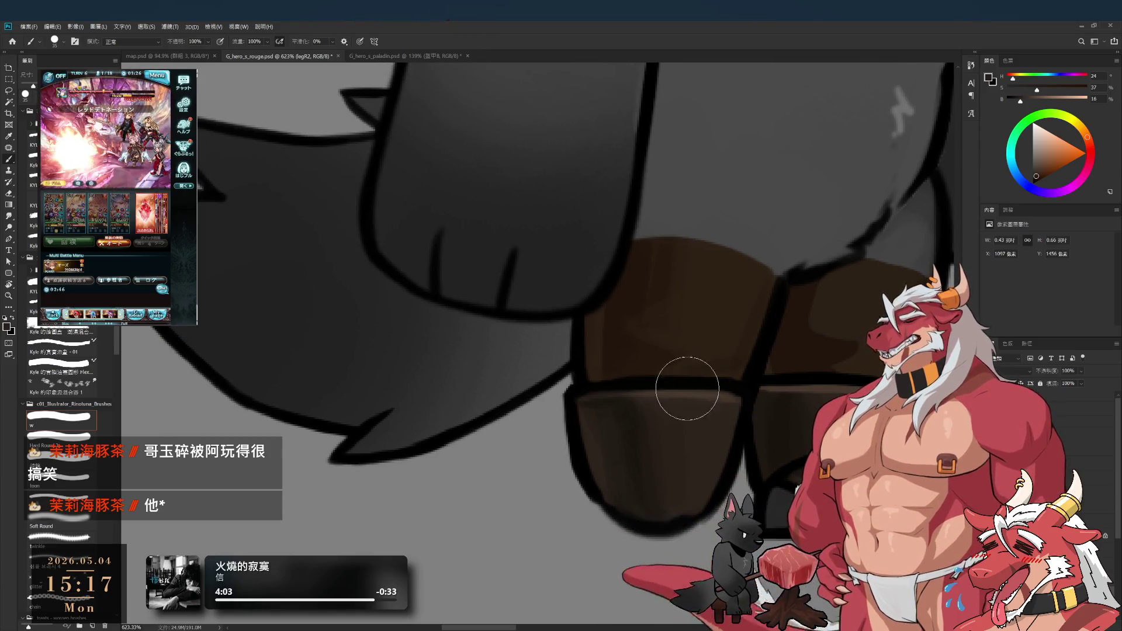
left_click(577, 416, "alt")
key("bracketleft")
key("bracketleft")
key("bracketleft")
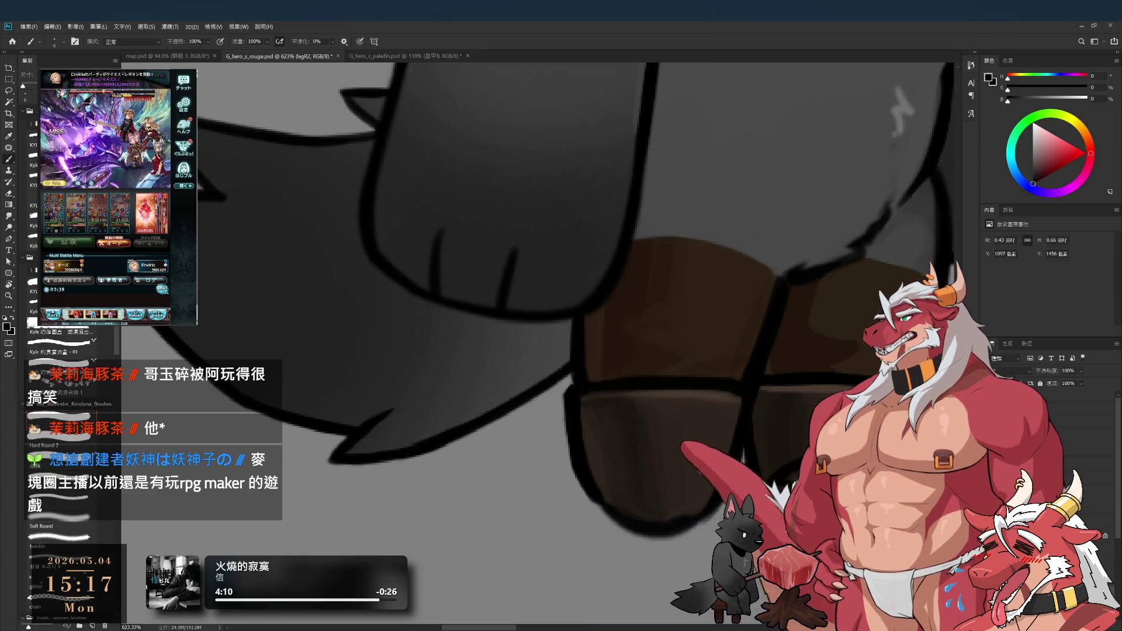
left_click(692, 501, "alt")
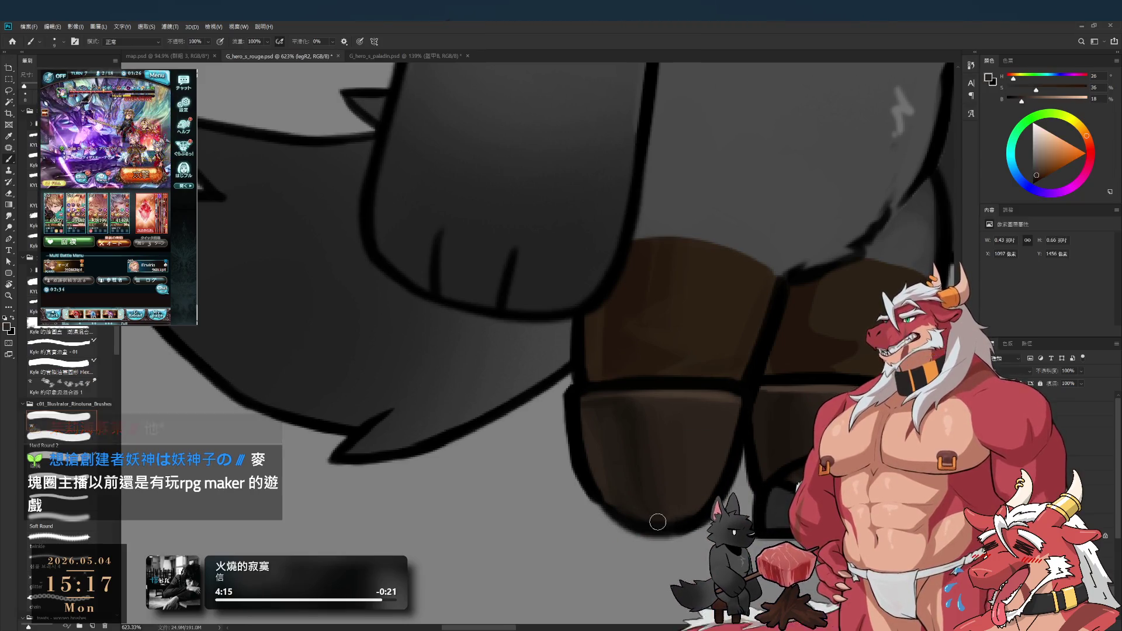
key("bracketleft")
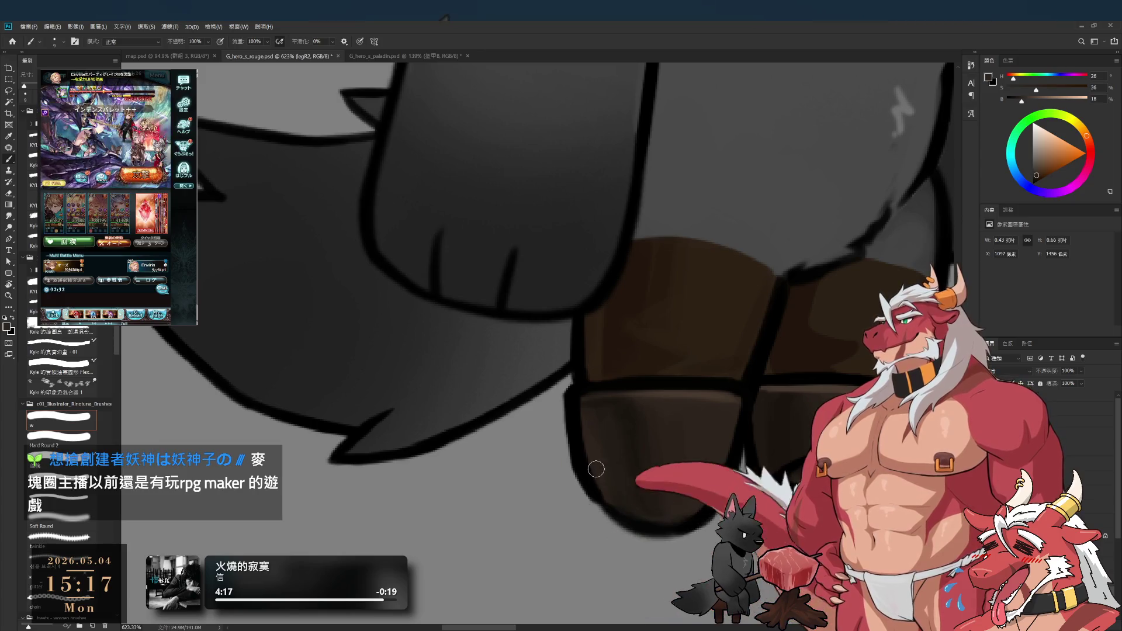
left_click(589, 477, "alt")
key("bracketleft")
key("bracketleft")
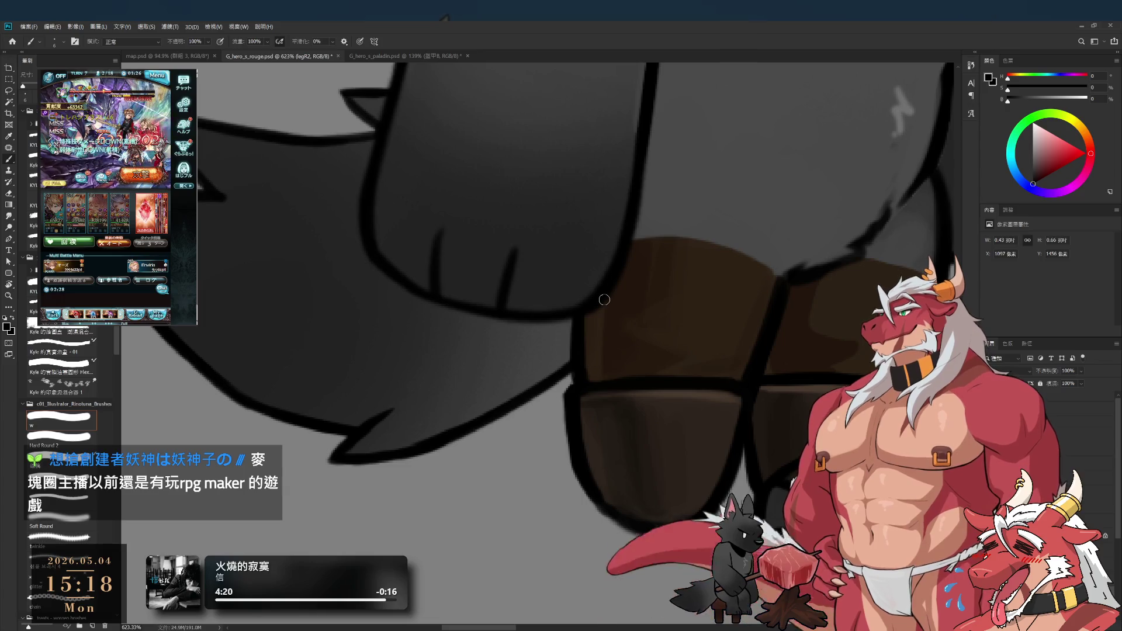
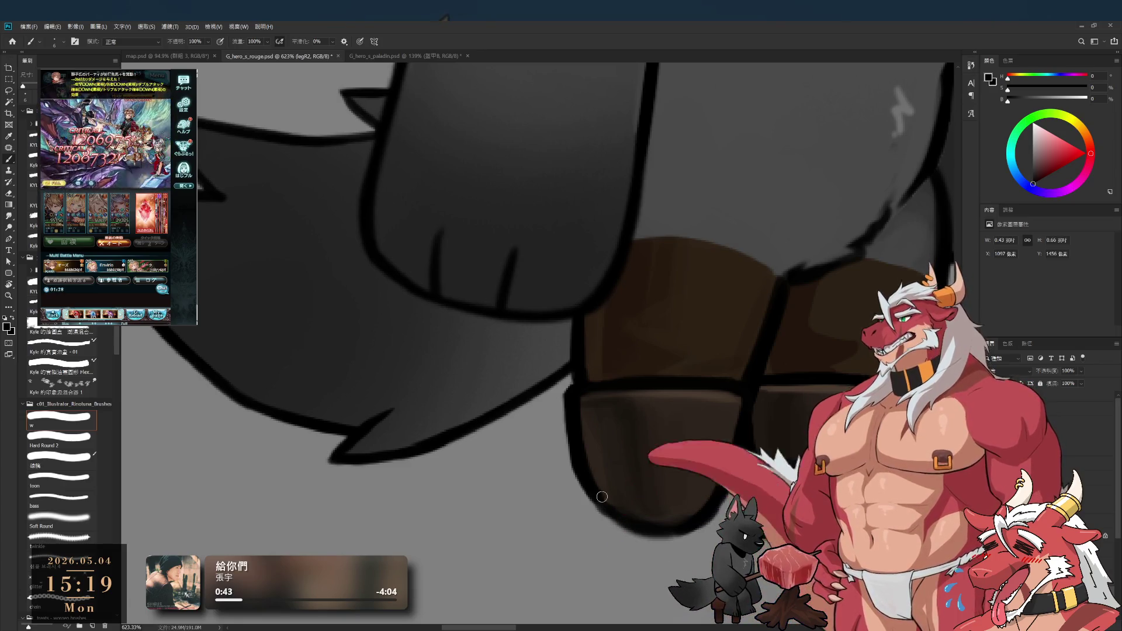
Step: Erase part of the boot sole's outline edge and redraw it with crisp dark lines and a heel
key("e")
left_click_drag(570, 406, 576, 494)
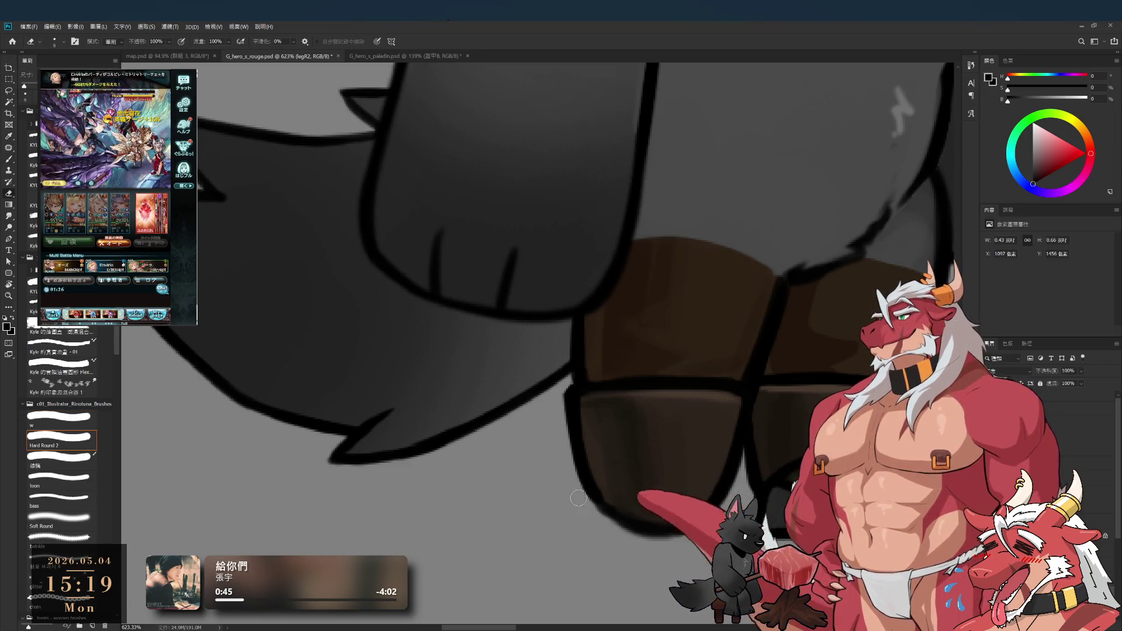
key("b")
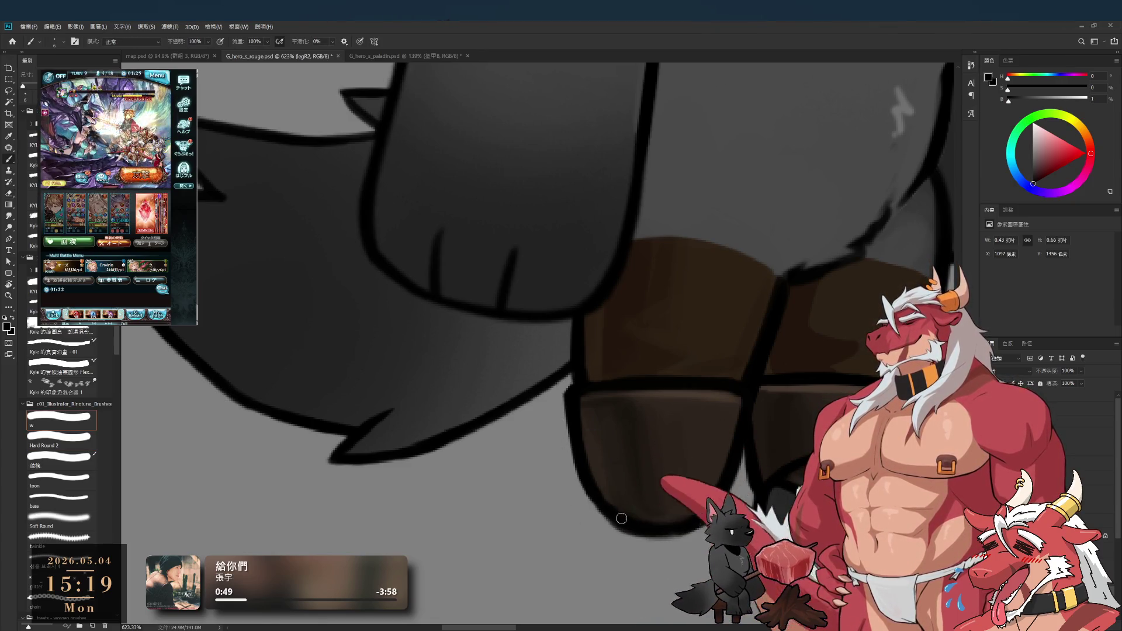
key("e")
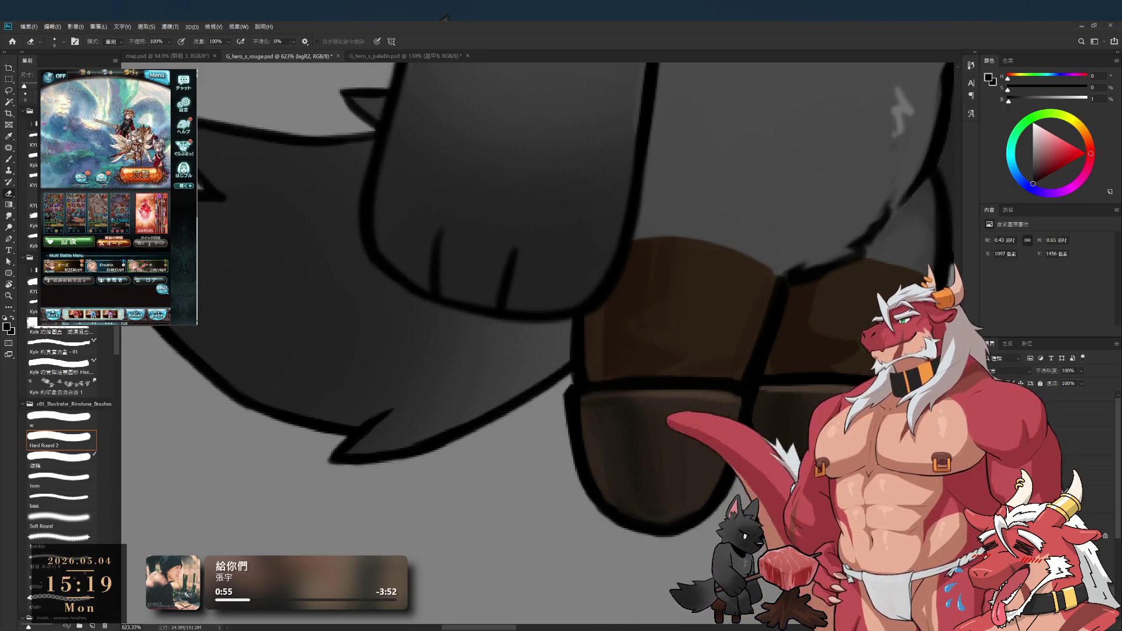
key("b")
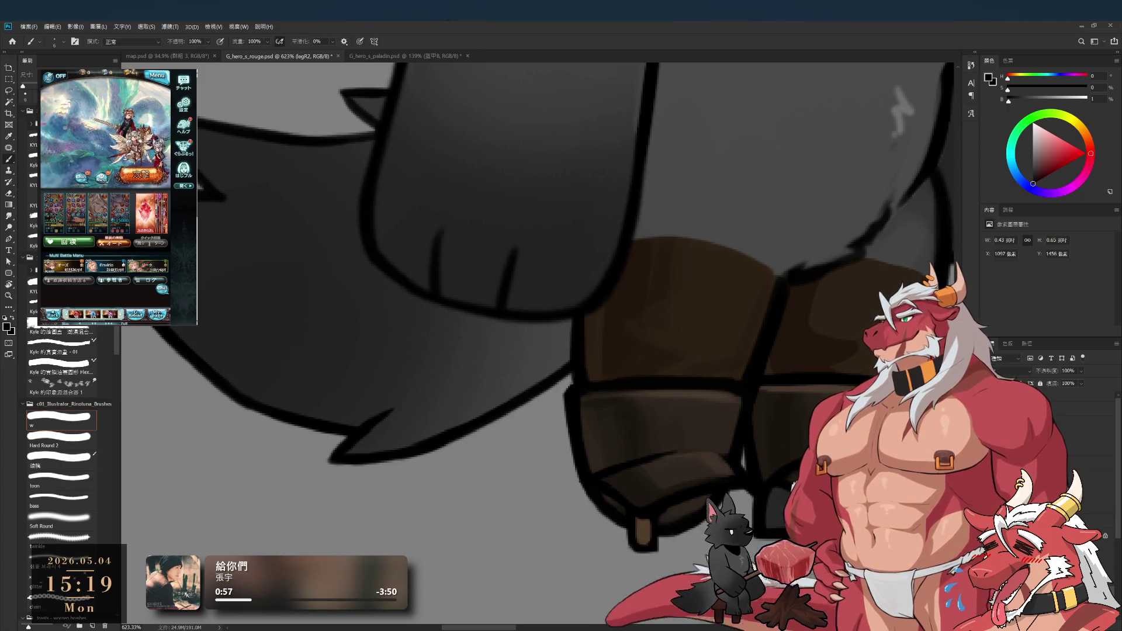
key("alt+bracketleft")
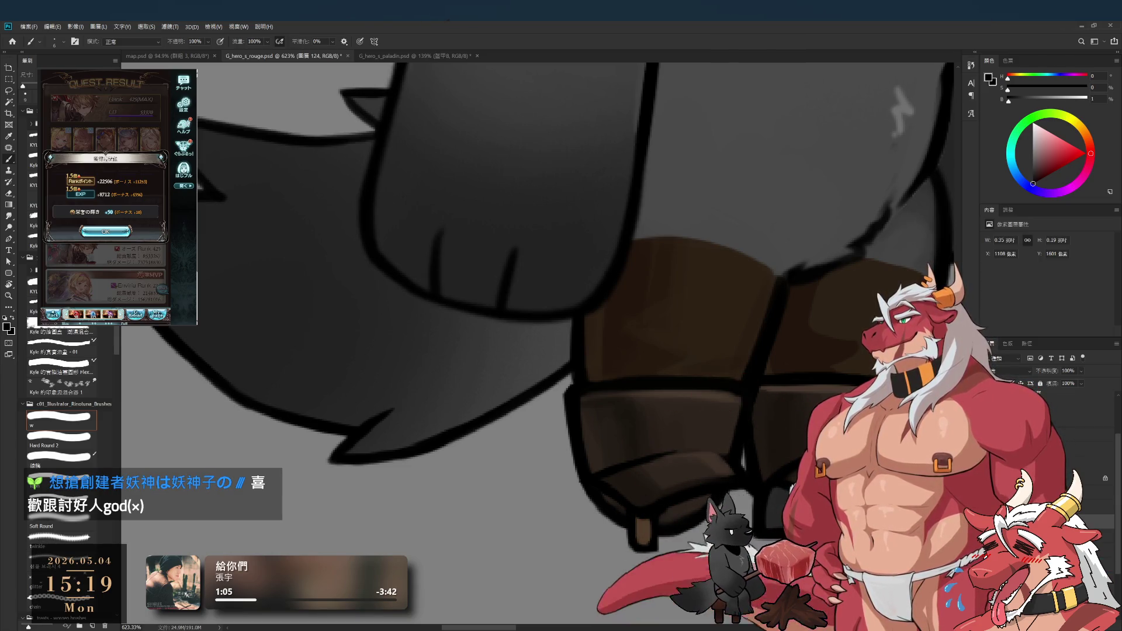
Step: Hide and restore the boot heel to check beneath it, then select the footR3 layer
key("ctrl+z")
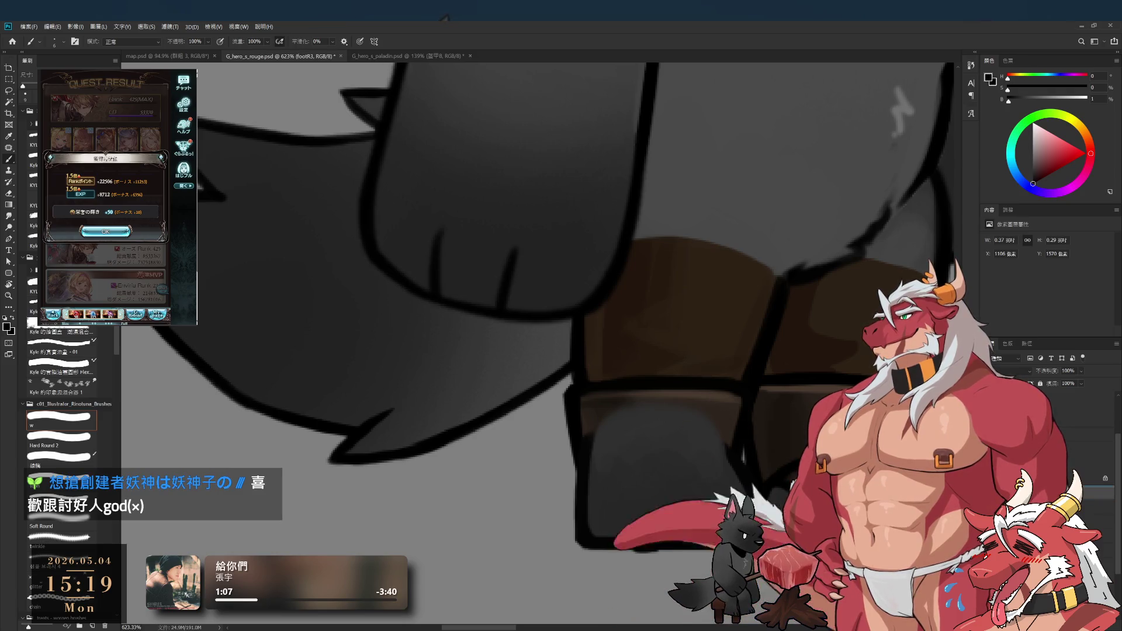
key("ctrl+shift+z")
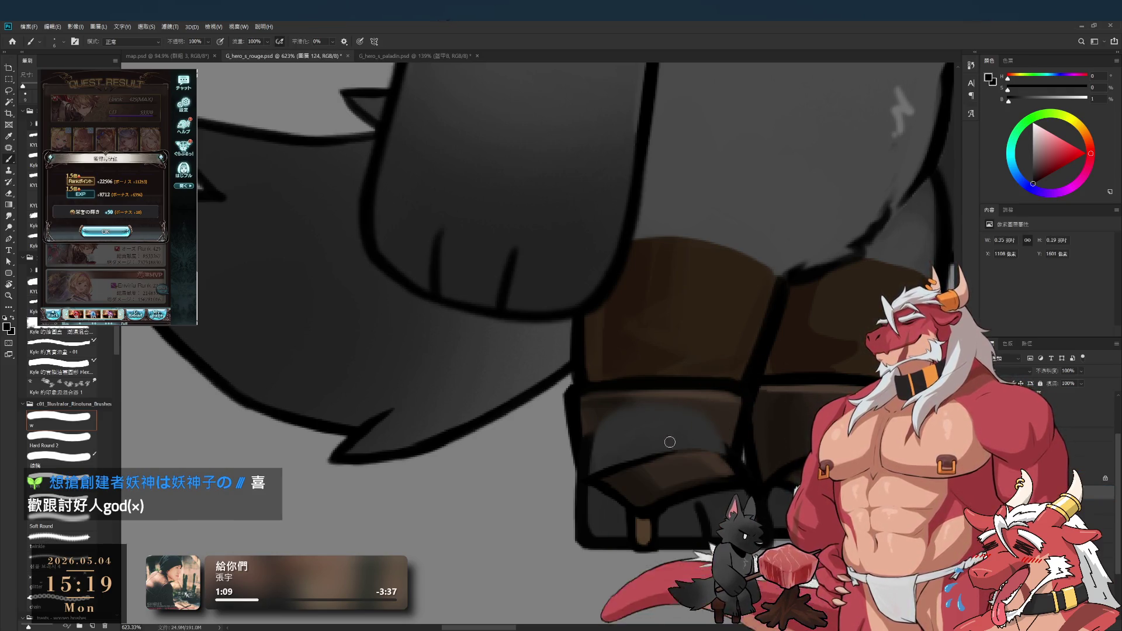
left_click(657, 453, "ctrl")
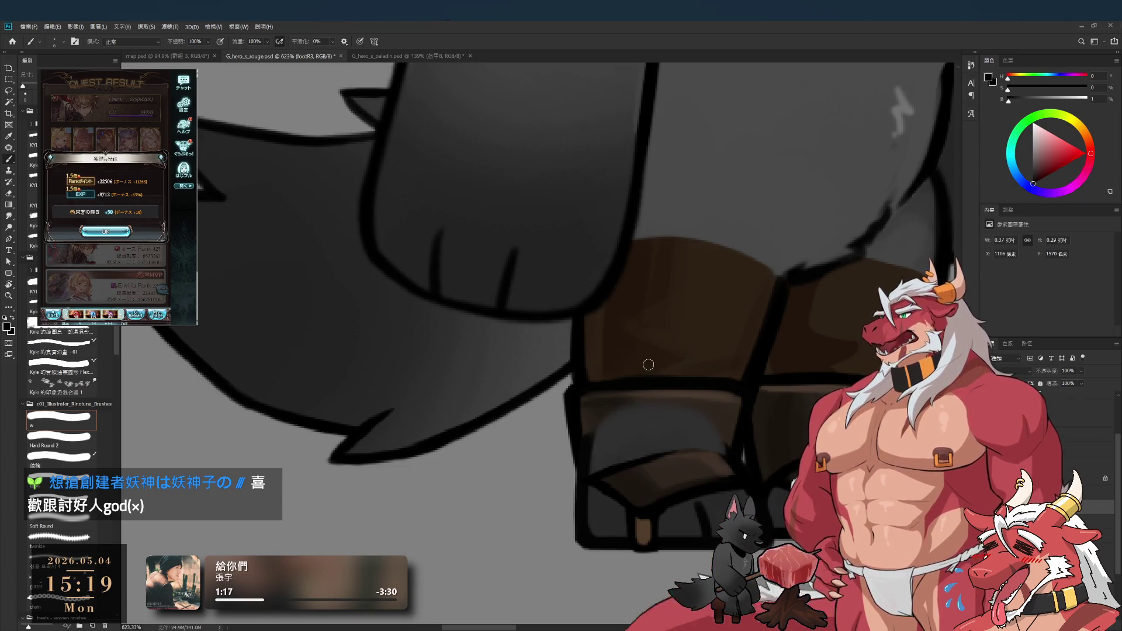
Step: Erase the grey patch on the lower boot at eraser size 20, then return to size 15
key("e")
key("bracketright")
mouse_move(602, 432)
left_mouse_down()
mouse_move(692, 431)
mouse_move(635, 442)
left_mouse_up()
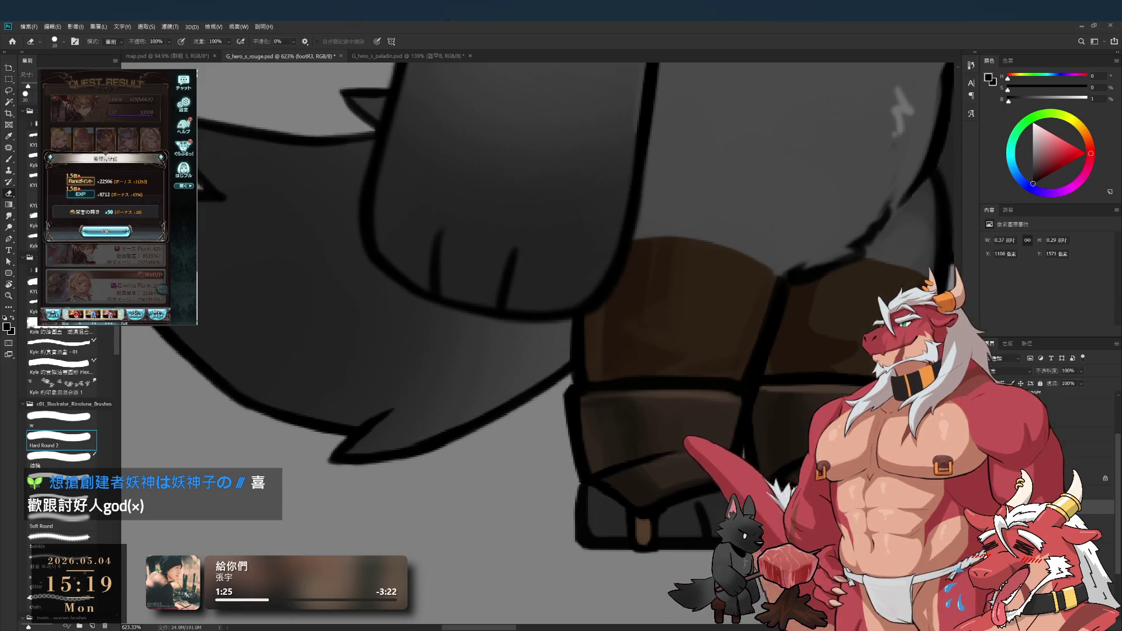
key("bracketleft")
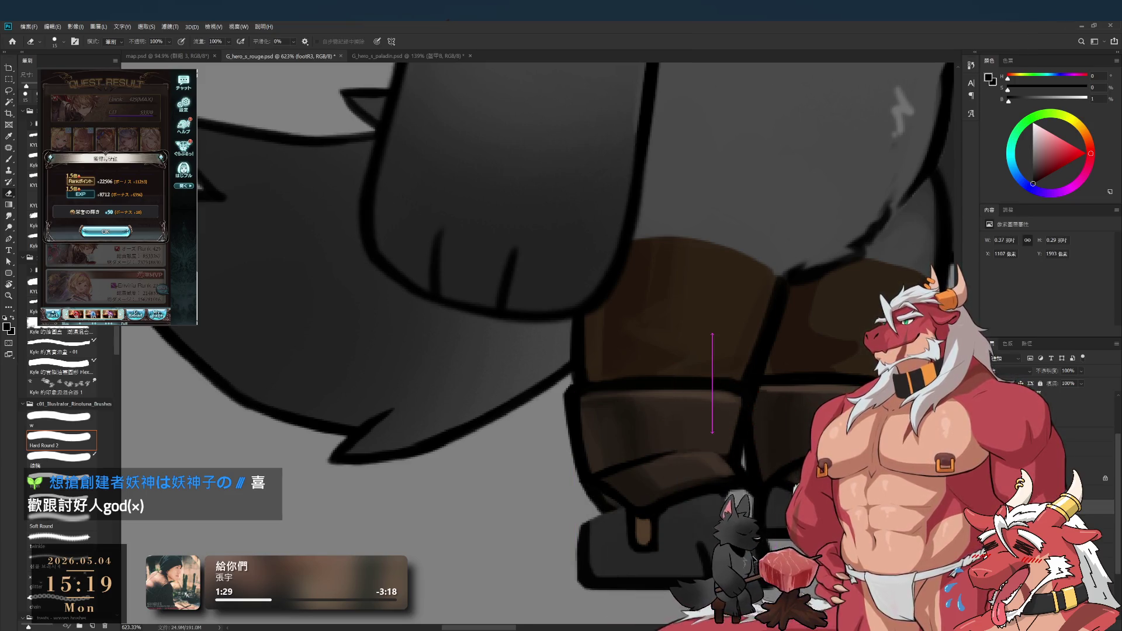
key("b")
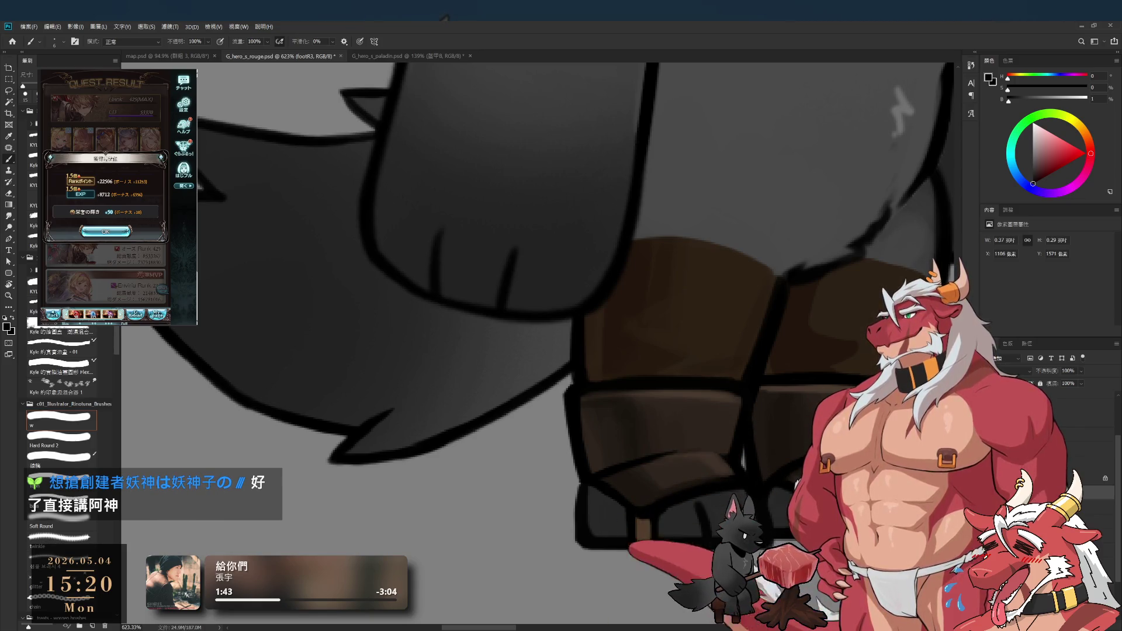
left_click(106, 232)
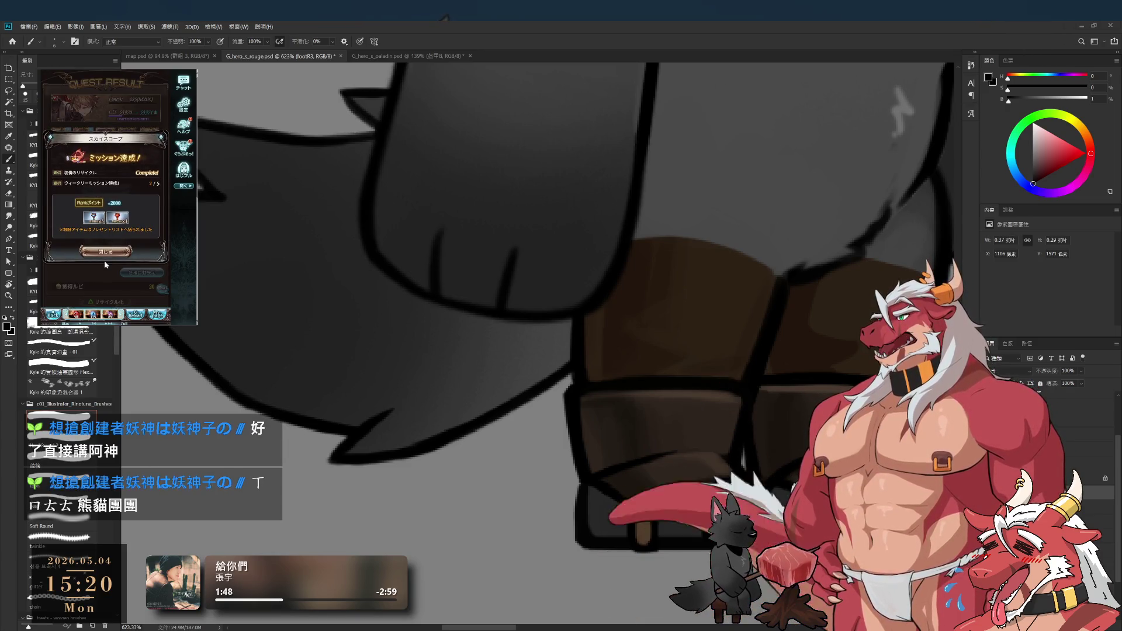
left_click(105, 257)
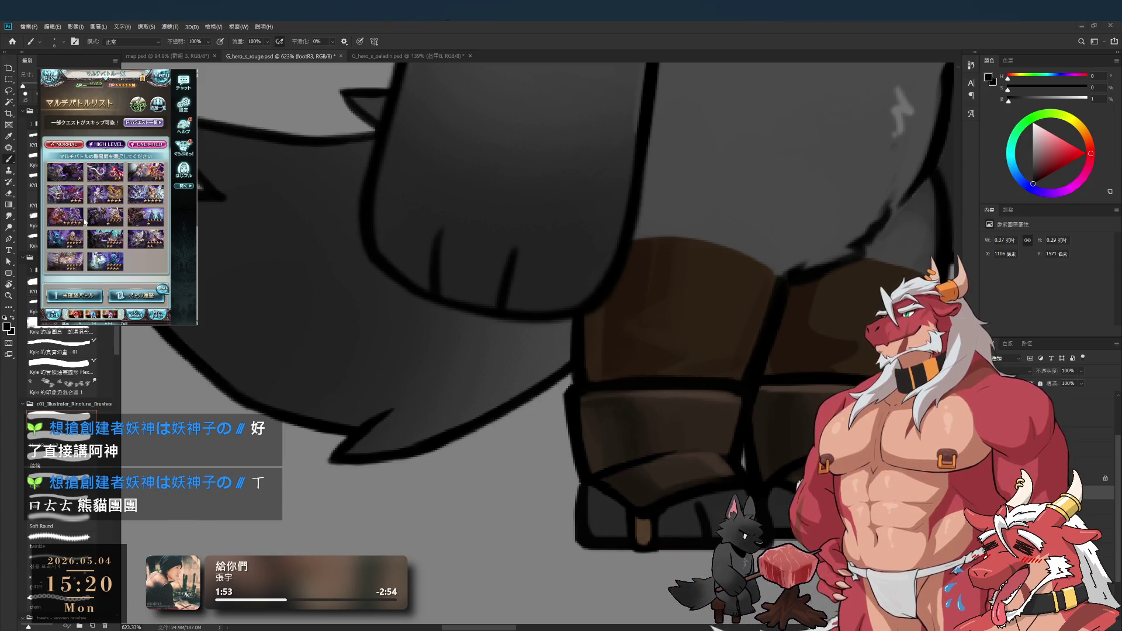
scroll(82, 219, "down", 2)
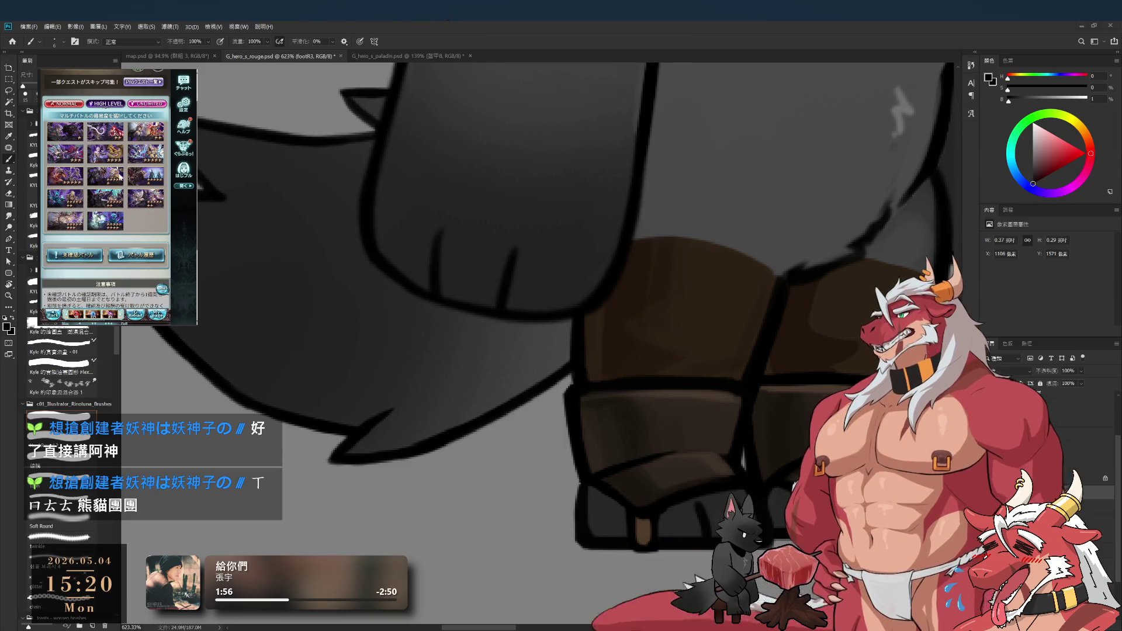
left_click(152, 180)
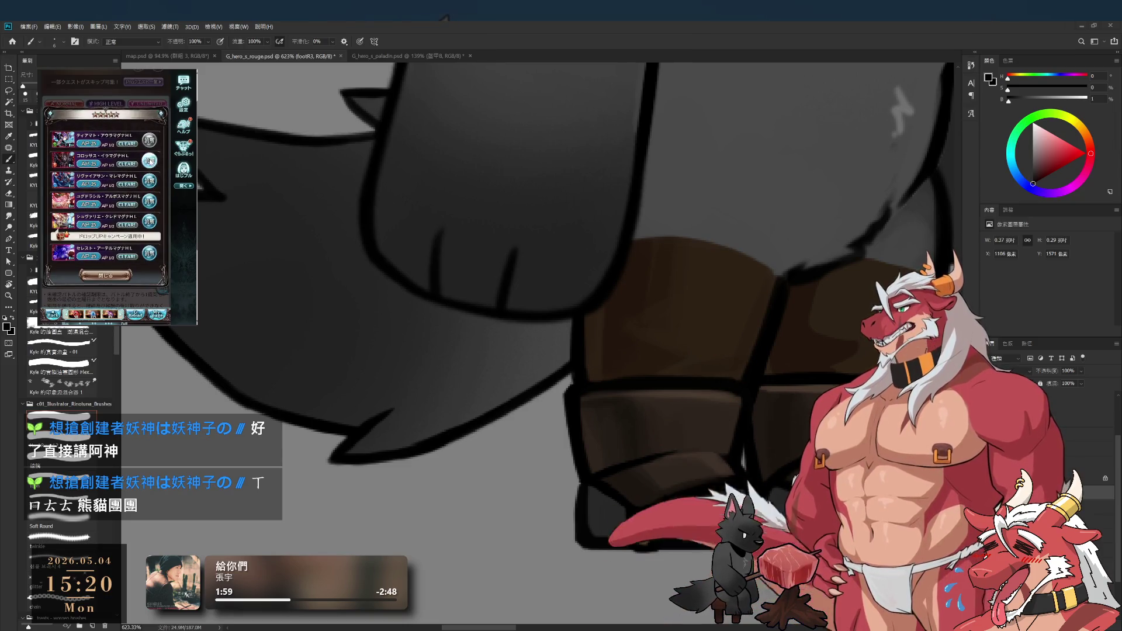
left_click(151, 162)
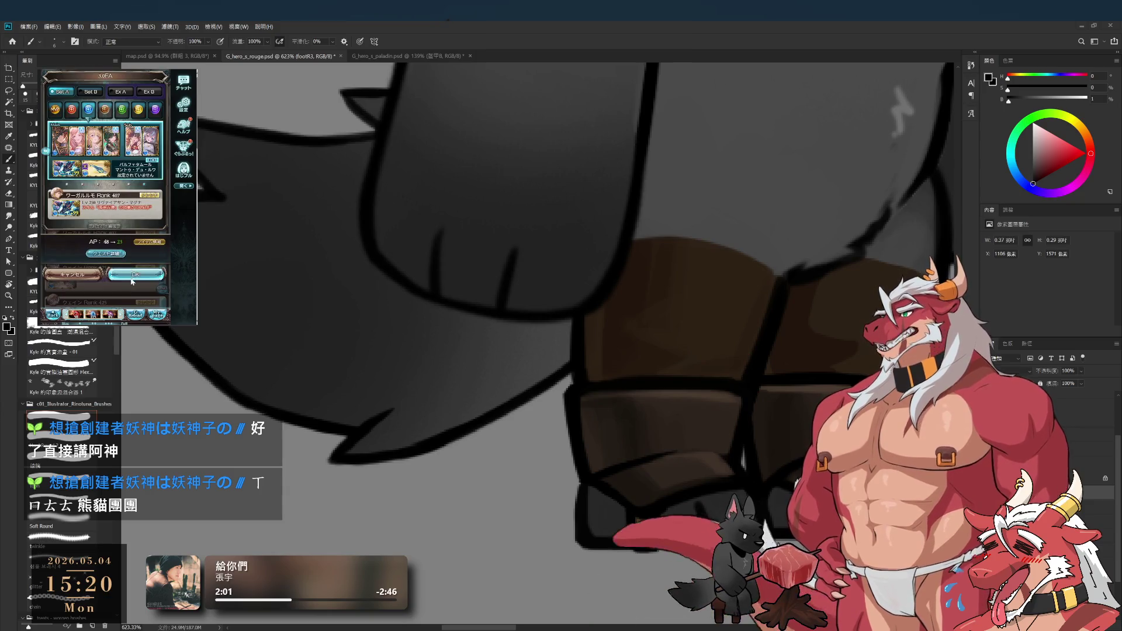
left_click(133, 277)
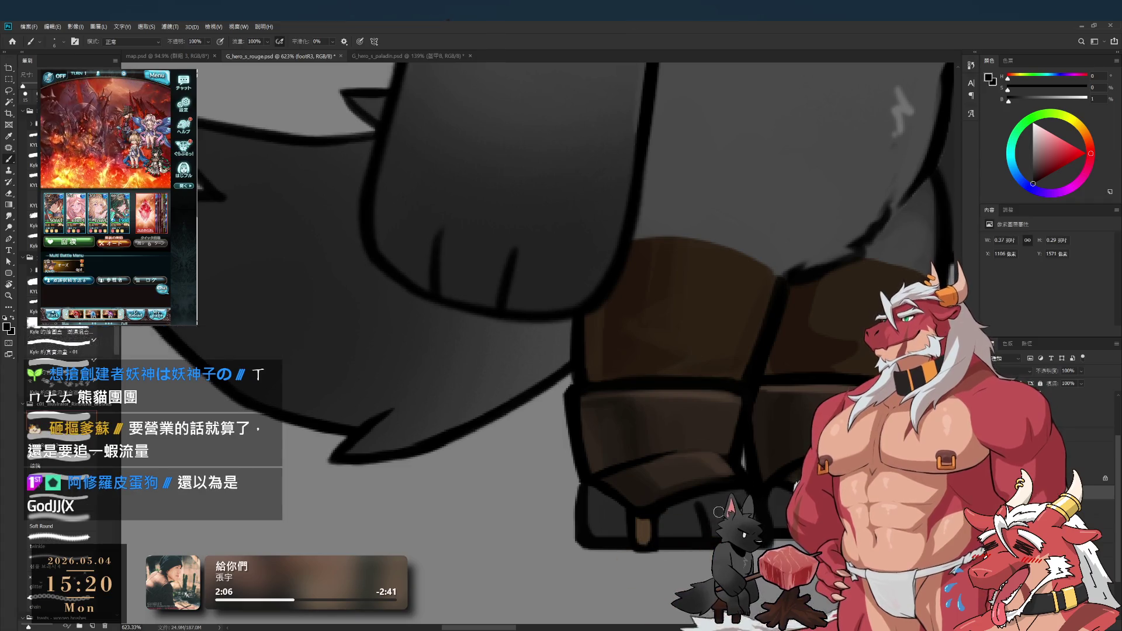
Step: Darken the boot's left outline with a small brush and undo an accidental leg move
key("e")
key("bracketleft")
key("bracketleft")
key("bracketleft")
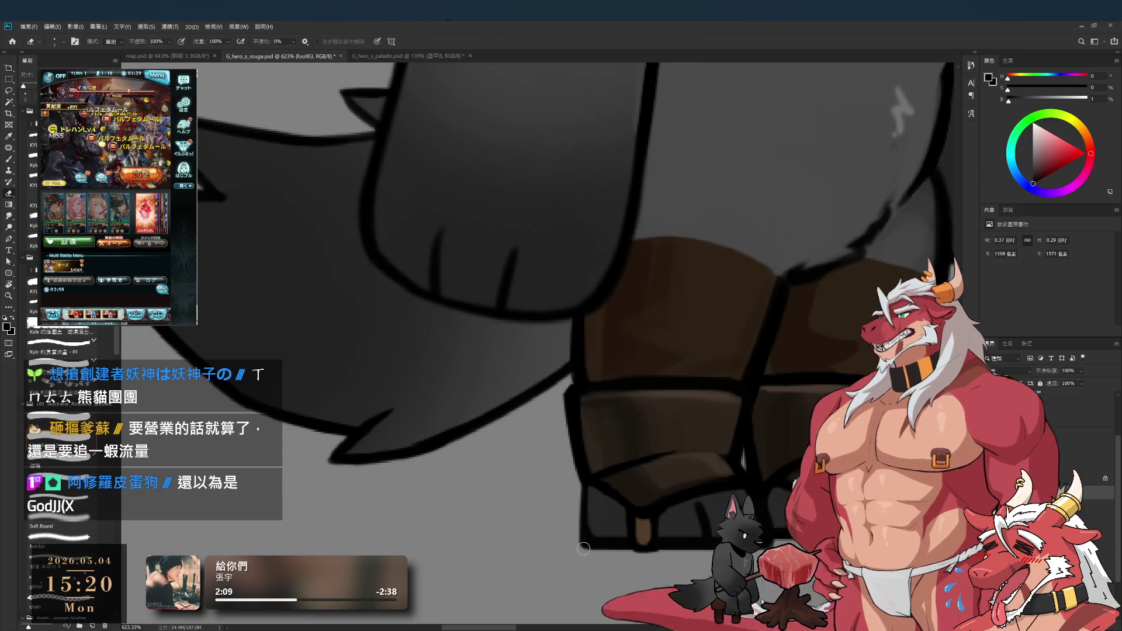
key("b")
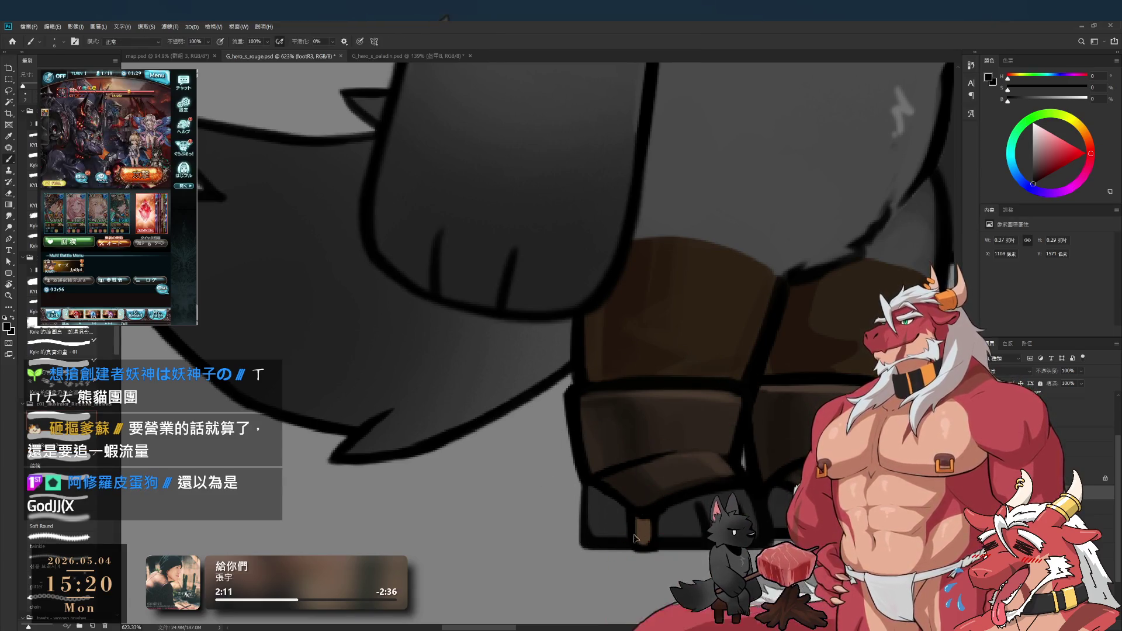
left_click_drag(586, 489, 592, 532)
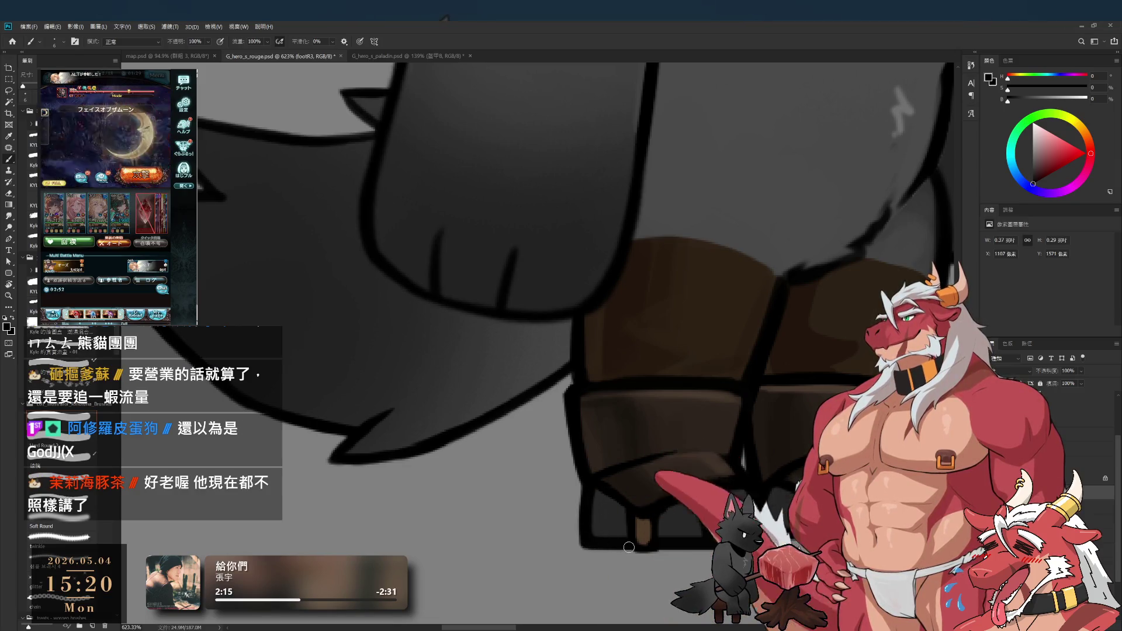
left_click_drag(655, 257, 684, 381)
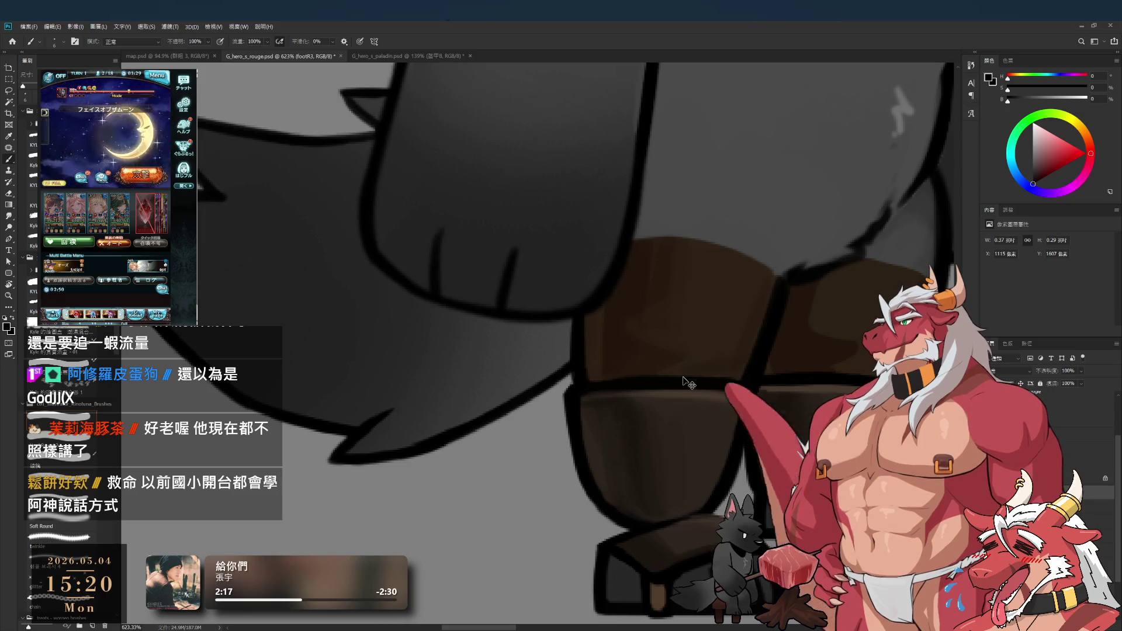
key("ctrl+z")
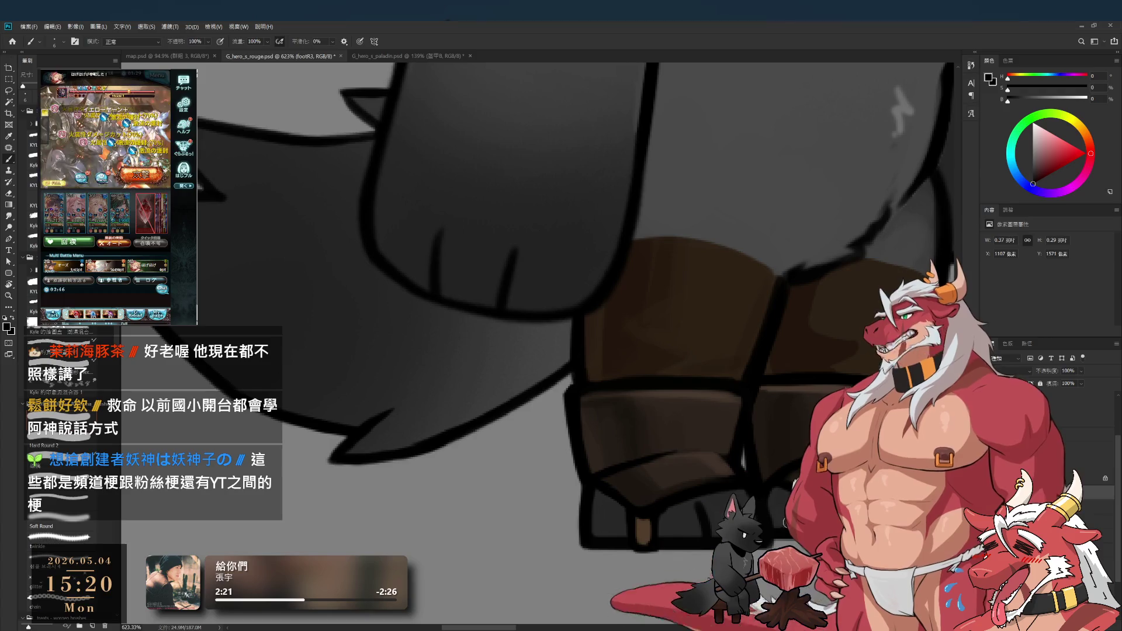
Step: Sample the boot's browns, set the painting colour to black, and tilt the view about 18°
key("e")
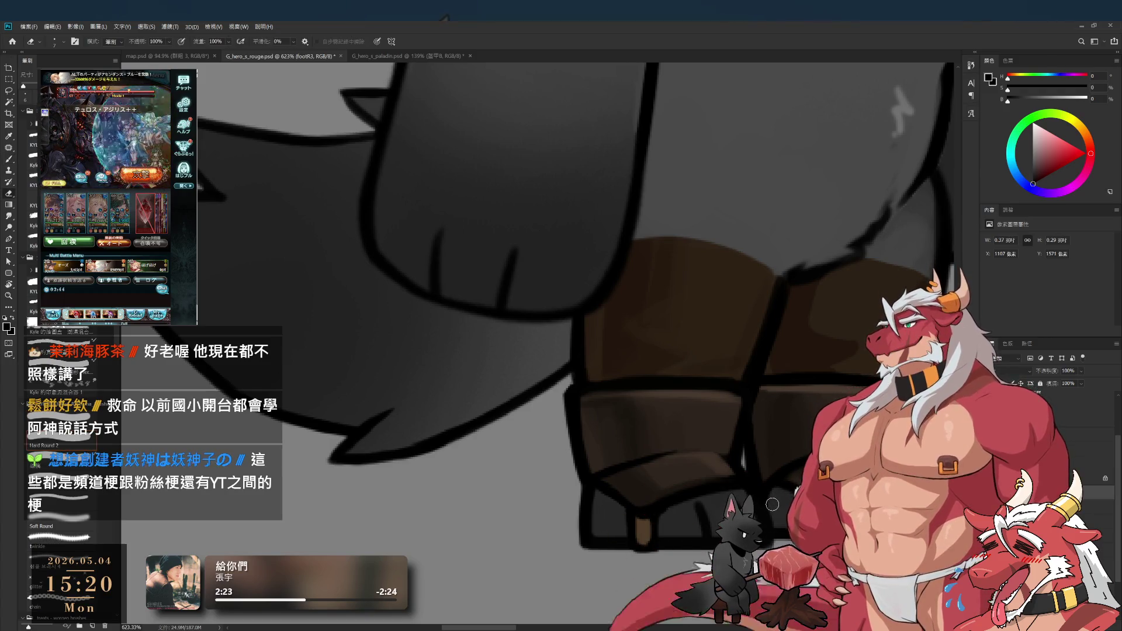
key("b")
left_click(728, 461, "alt")
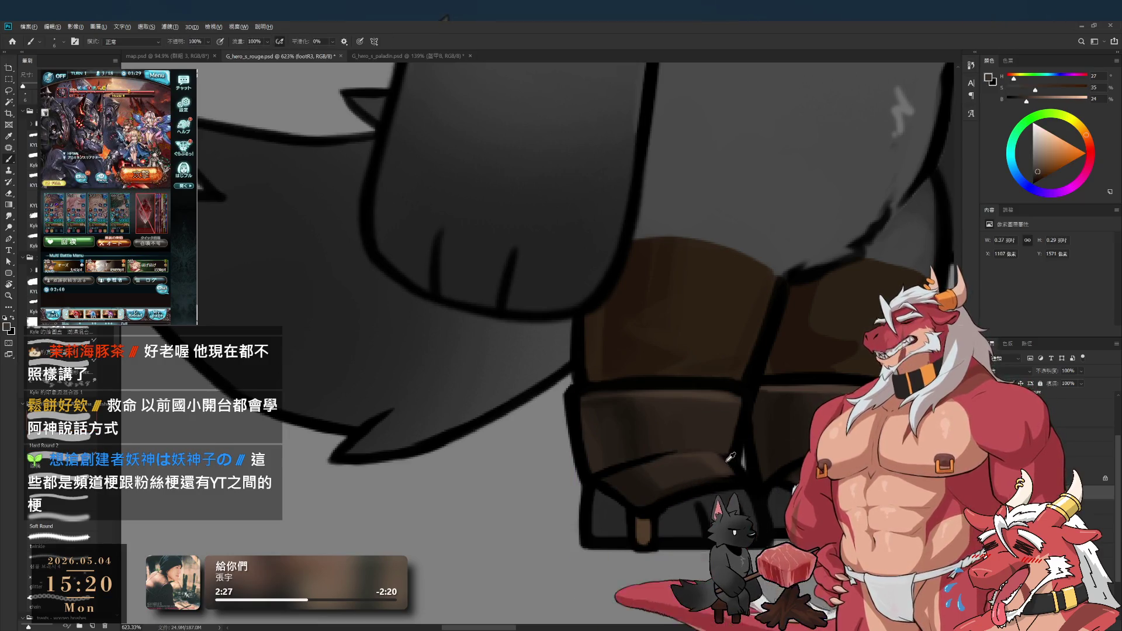
left_click(730, 459, "alt")
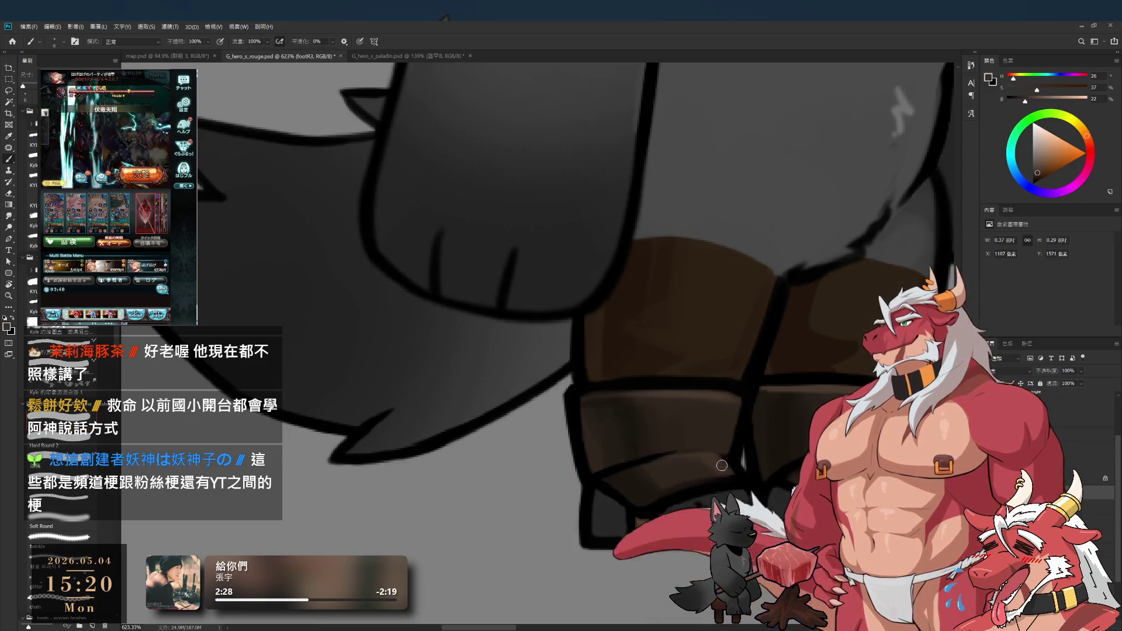
left_click(749, 482, "alt")
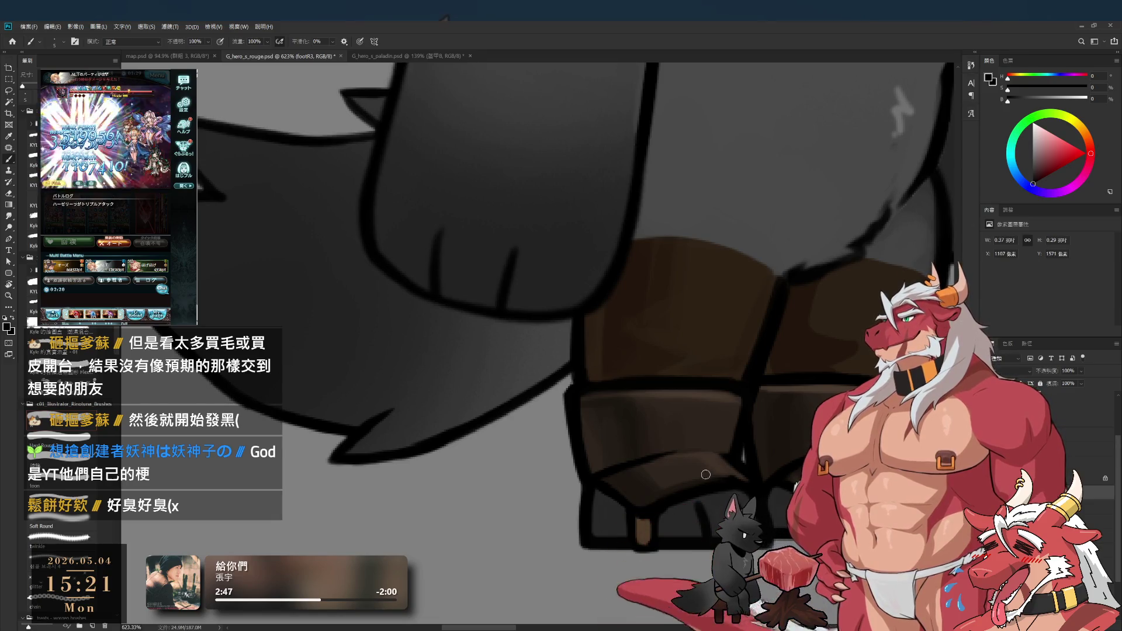
key("r")
mouse_move(720, 483)
left_mouse_down()
mouse_move(807, 328)
mouse_move(823, 274)
mouse_move(581, 190)
mouse_move(697, 461)
left_mouse_up()
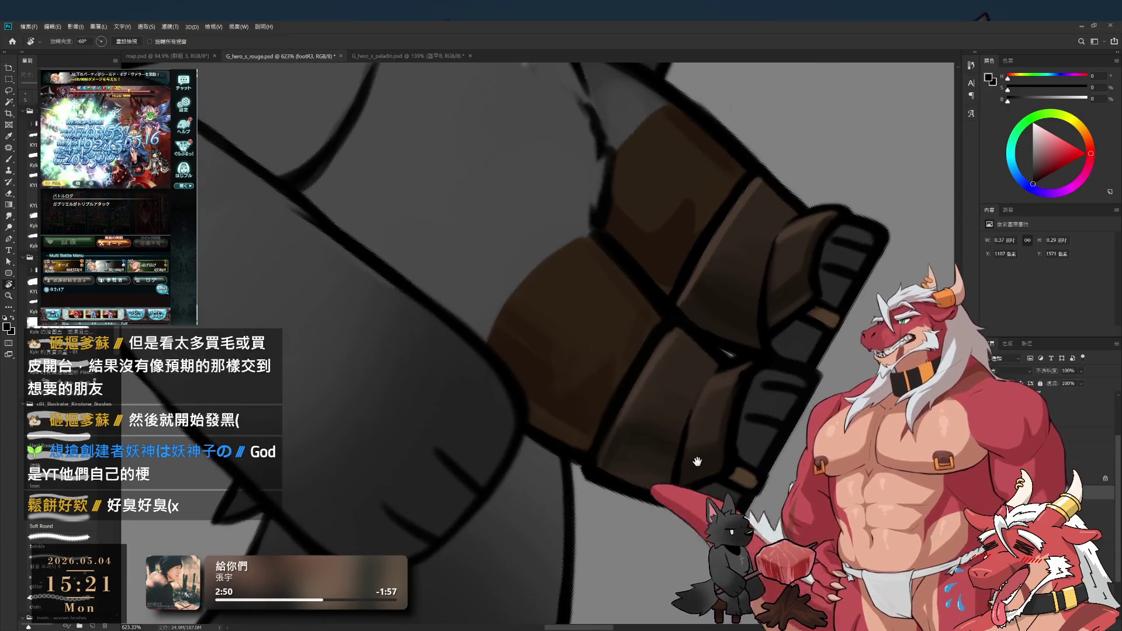
Step: Sample the leg fur's near-black dark grey and rotate the canvas view back upright to 0°
left_click(725, 424, "alt")
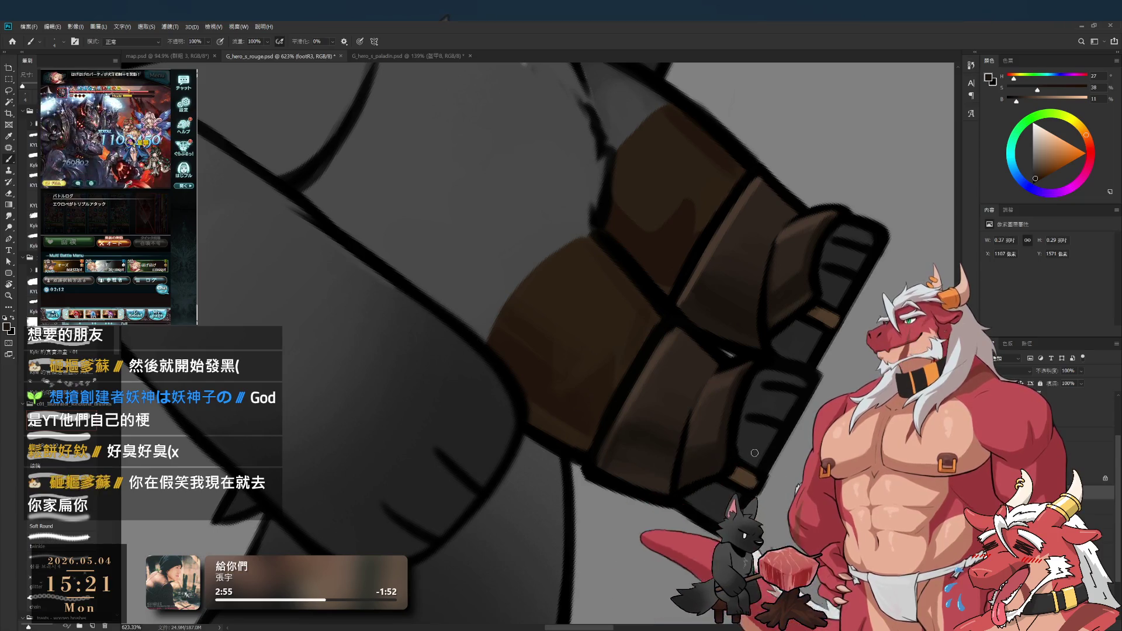
key("e")
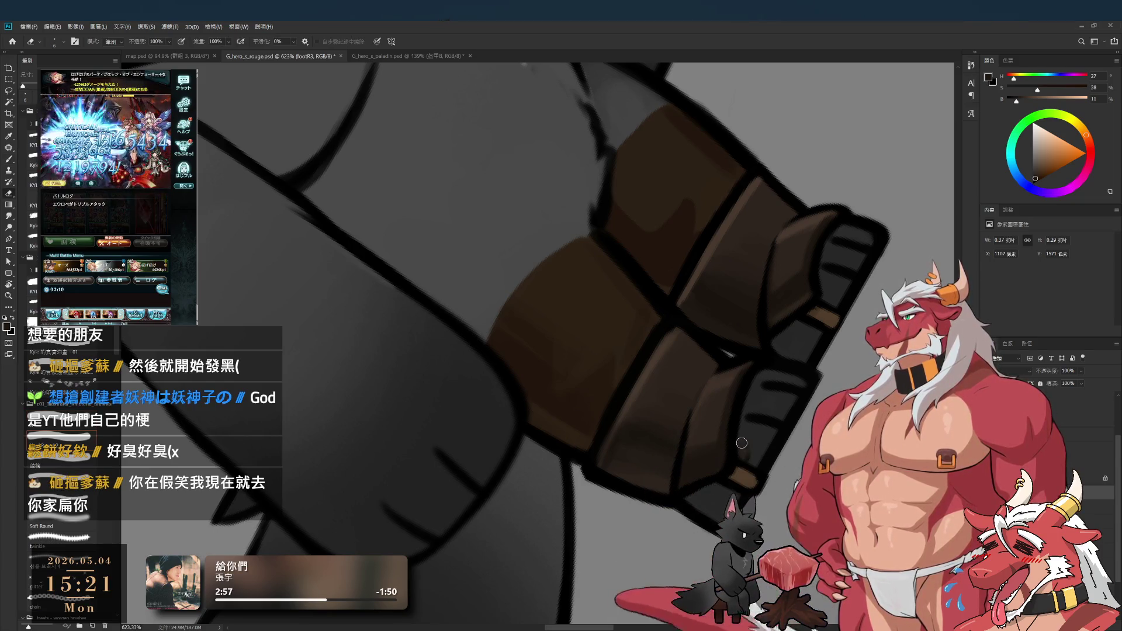
key("b")
left_click(739, 457, "alt")
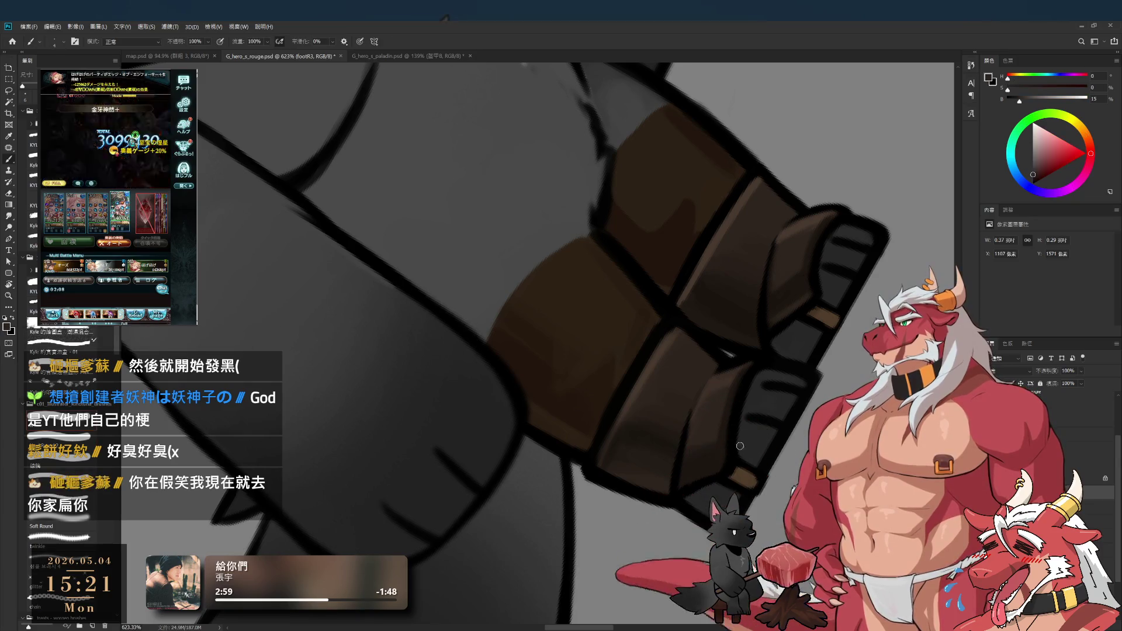
key("r")
left_click_drag(739, 456, 643, 386)
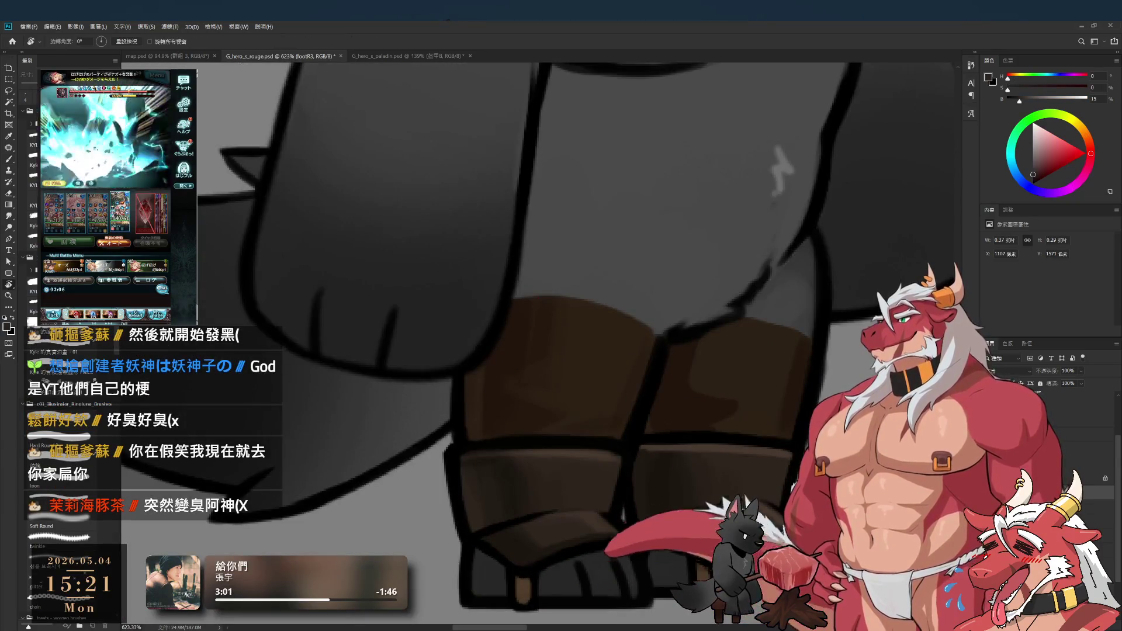
key("b")
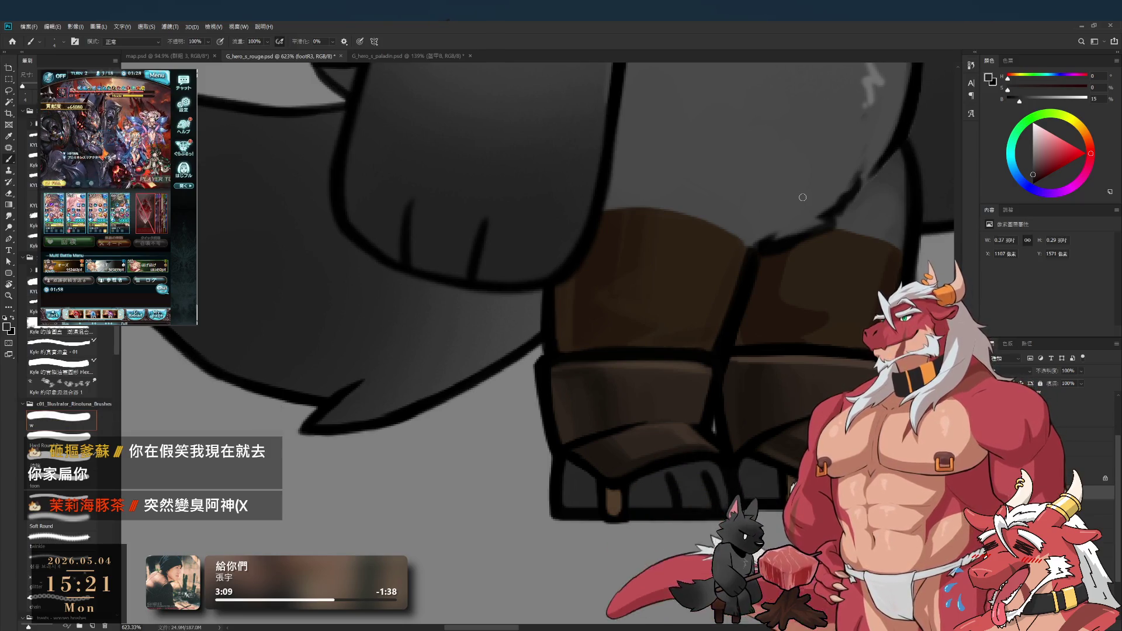
Step: Undo an accidental leg move and shade the boot strap, sampling its dark brown and black outline
mouse_move(679, 412)
left_mouse_down()
mouse_move(670, 482)
mouse_move(707, 461)
left_mouse_up()
key("ctrl+z")
key("e")
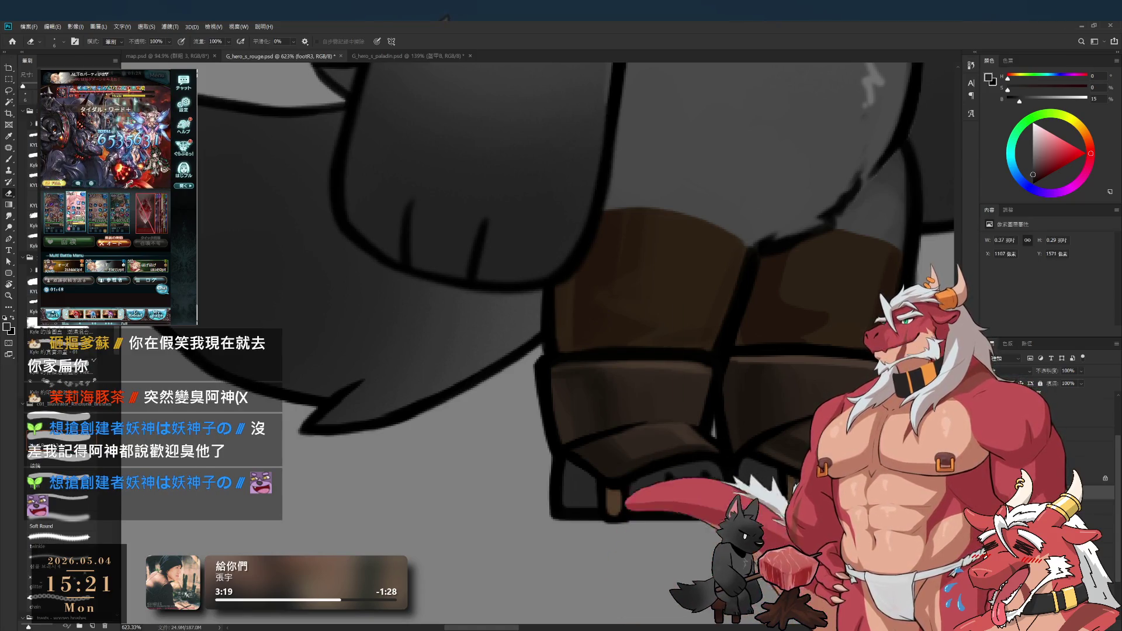
key("b")
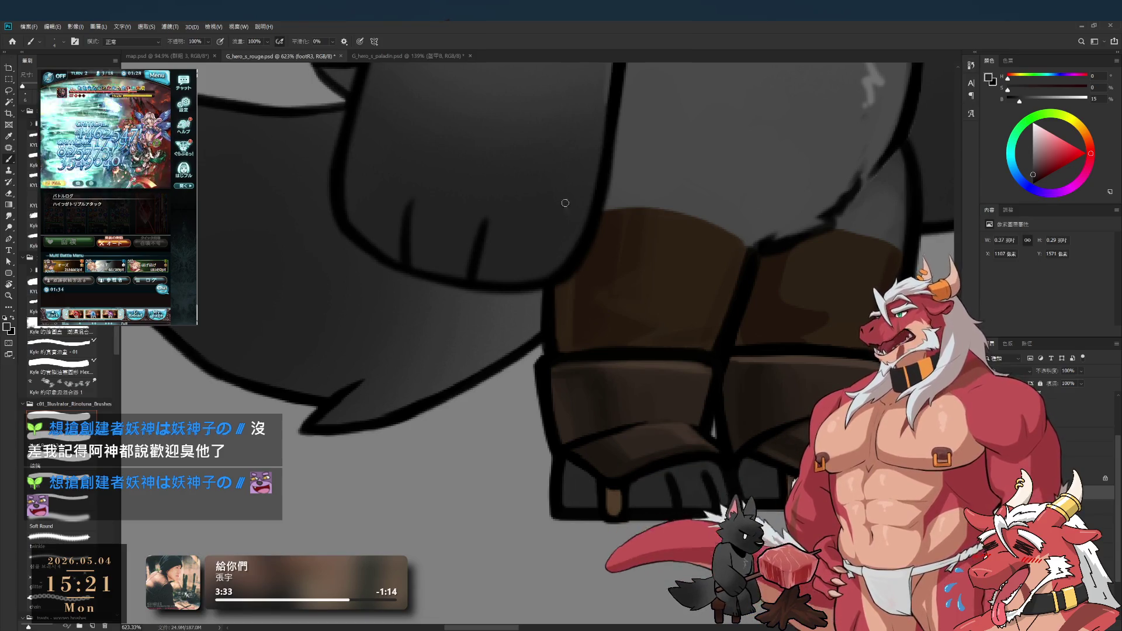
left_click(582, 457, "alt")
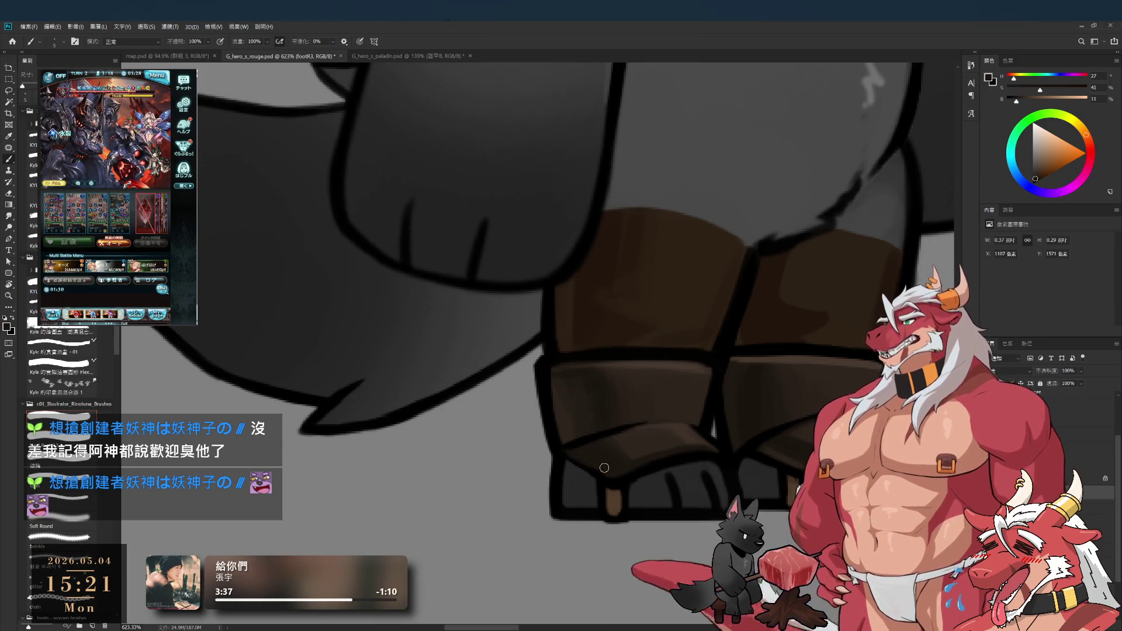
left_click(580, 442, "alt")
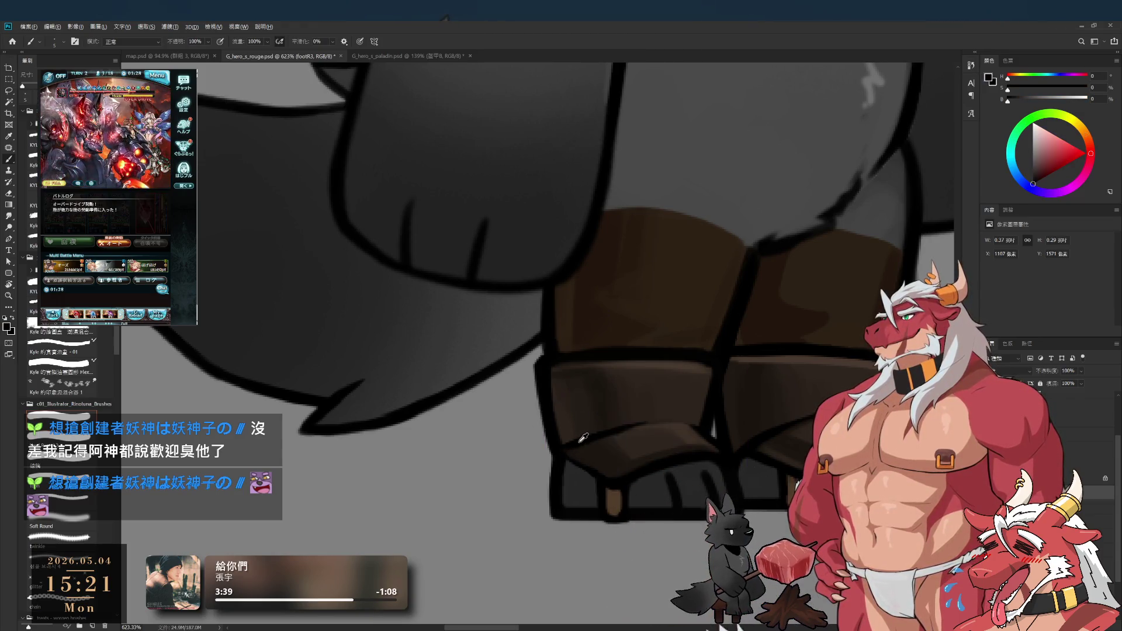
left_click(592, 460, "alt")
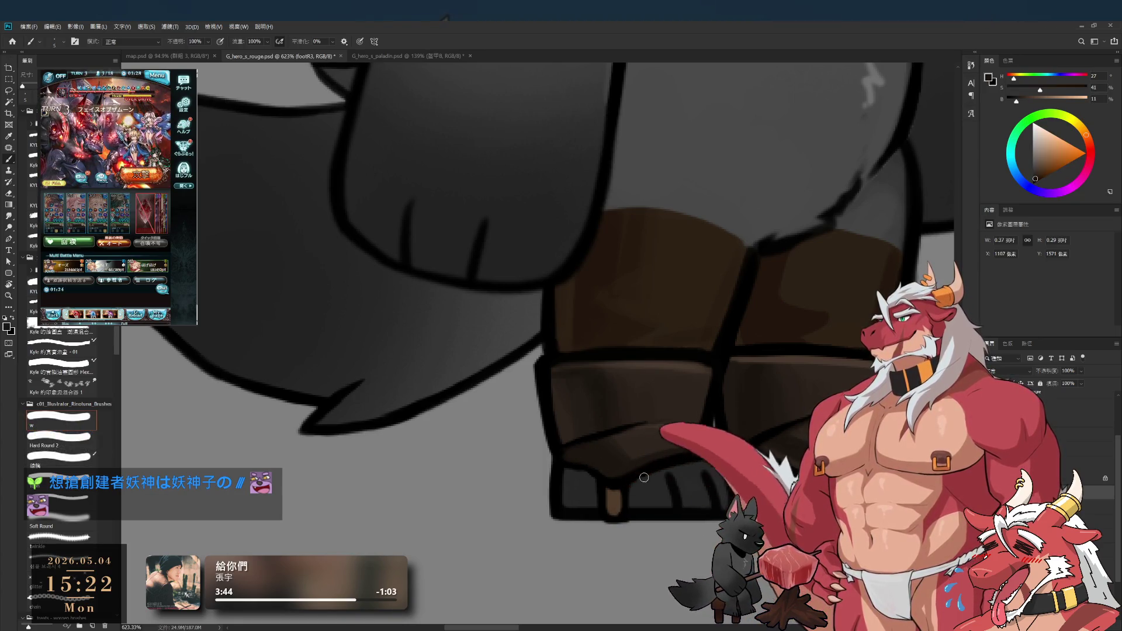
Step: Touch up the boot's black outline with sampled black and dark brown, then reset the colour to black
scroll(636, 487, "up", 5)
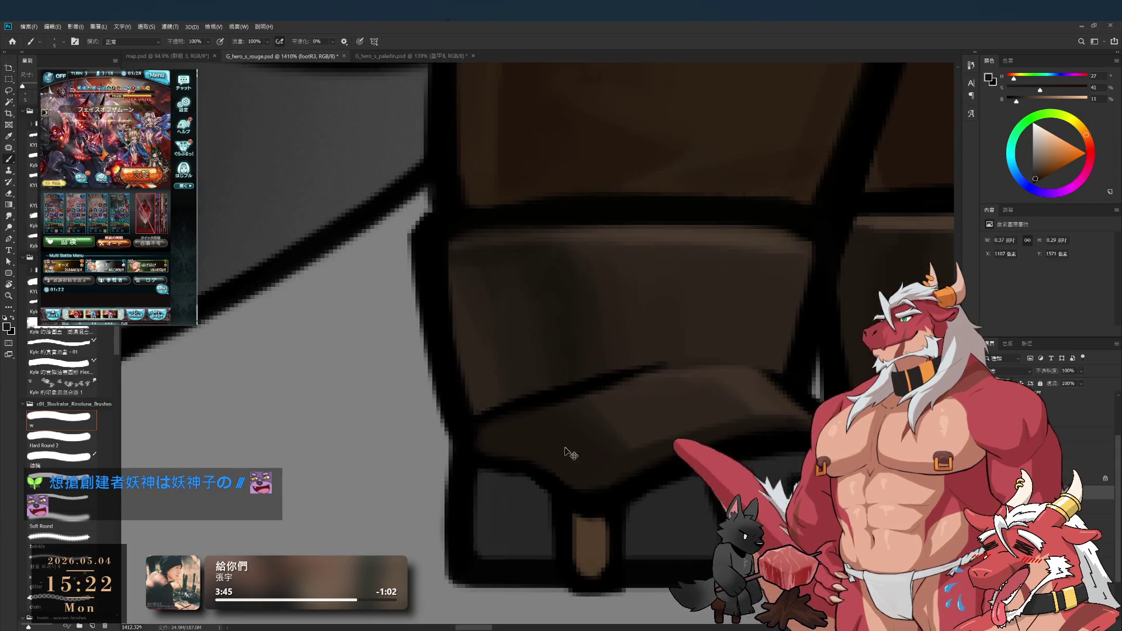
left_click(450, 398, "alt")
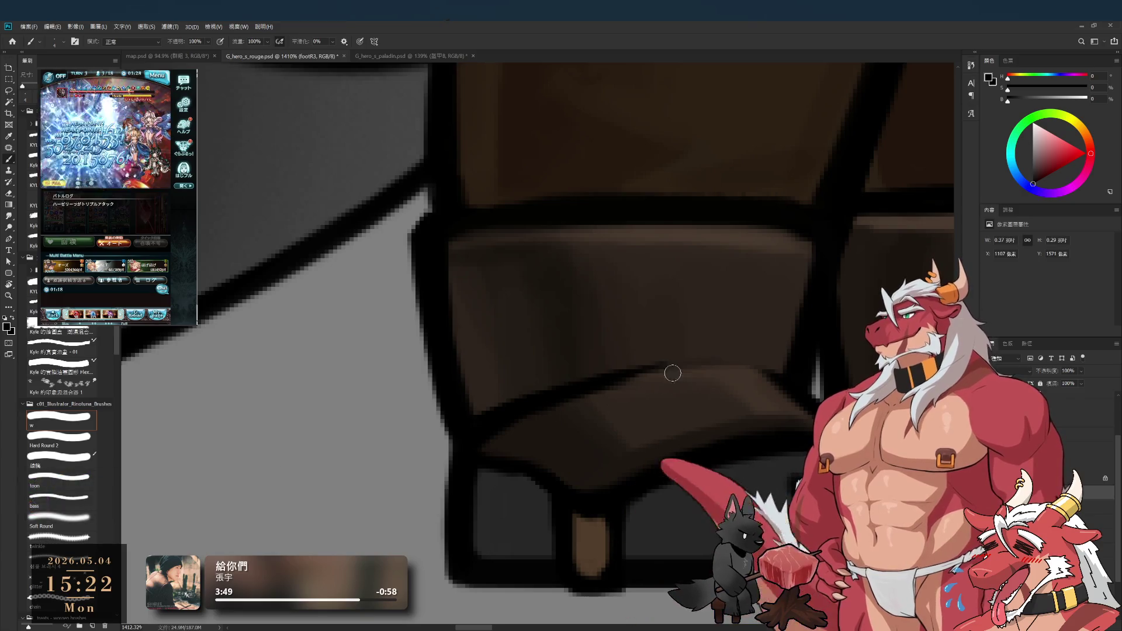
key("e")
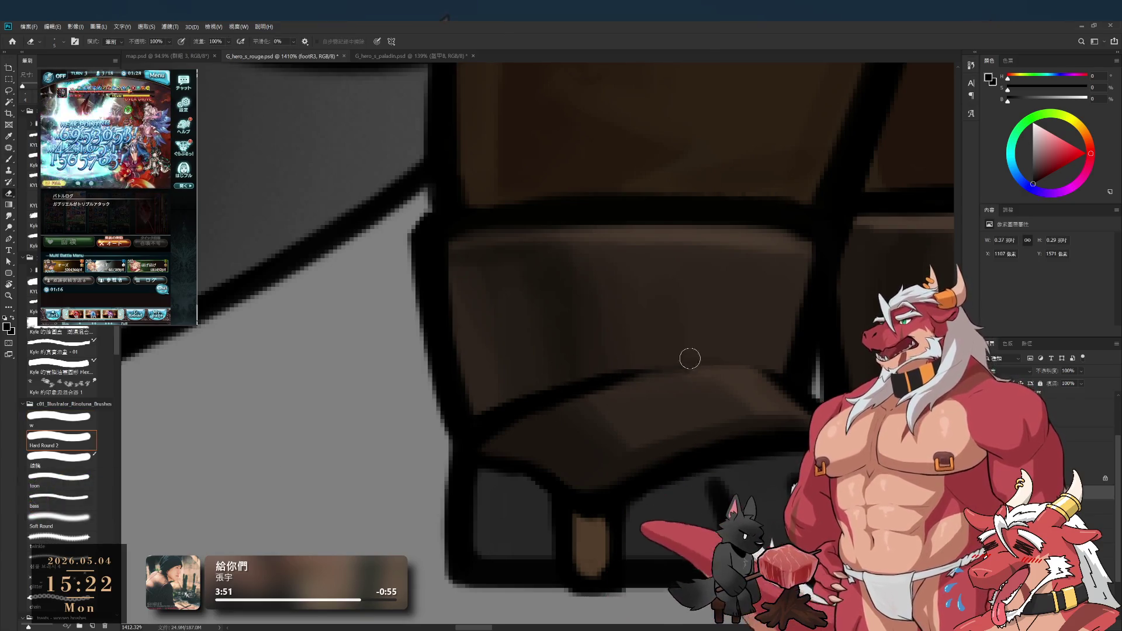
key("b")
scroll(696, 359, "down", 2)
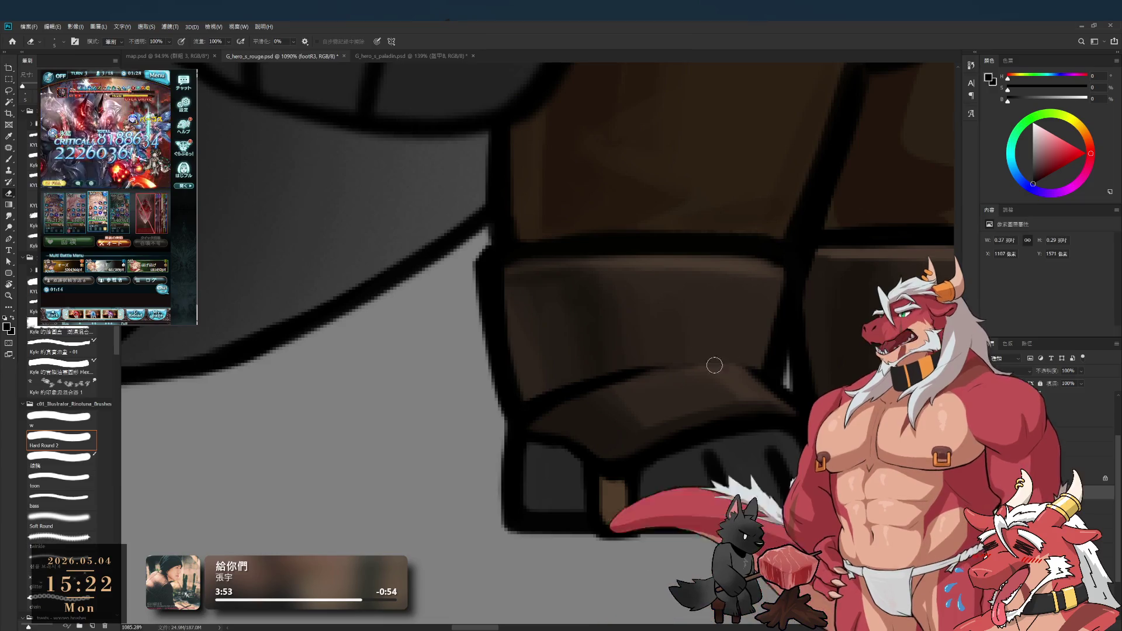
left_click(667, 384, "alt")
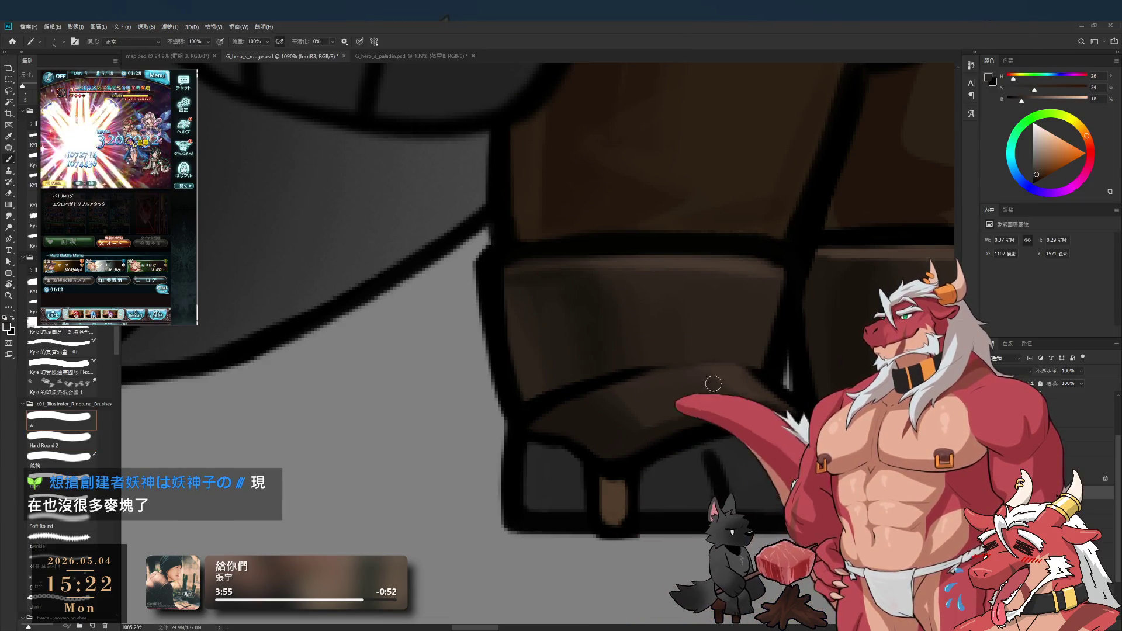
key("e")
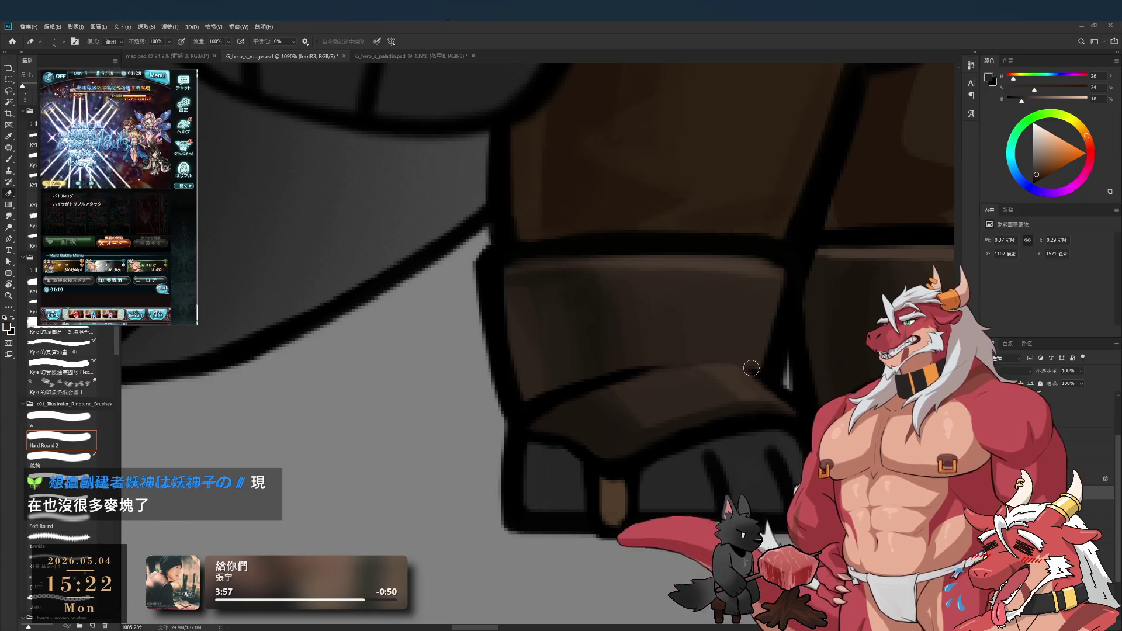
key("b")
key("d")
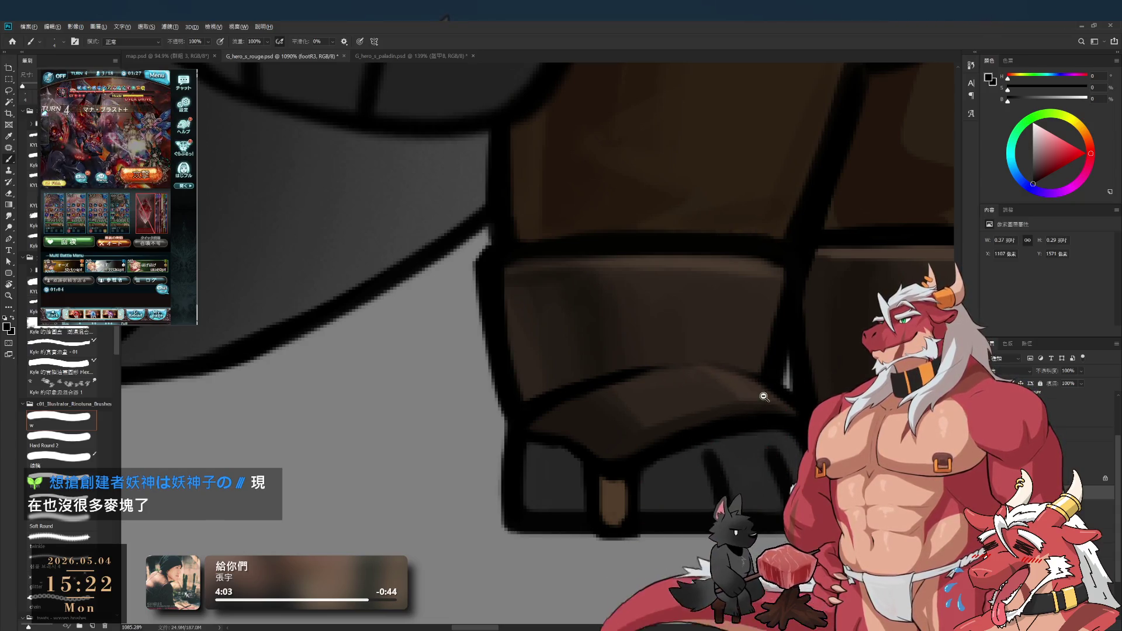
Step: Erase stray marks on the boot straps while working around the leg and boot bottoms
scroll(710, 381, "down", 5)
scroll(709, 381, "up", 5)
left_click_drag(723, 375, 601, 488)
key("e")
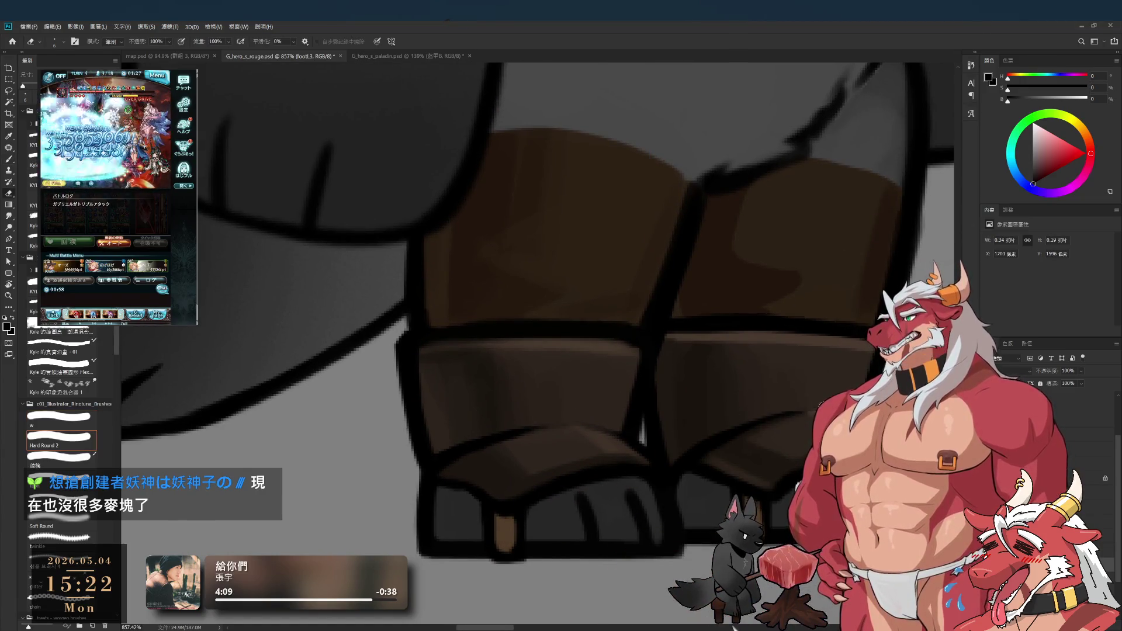
scroll(755, 388, "down", 3)
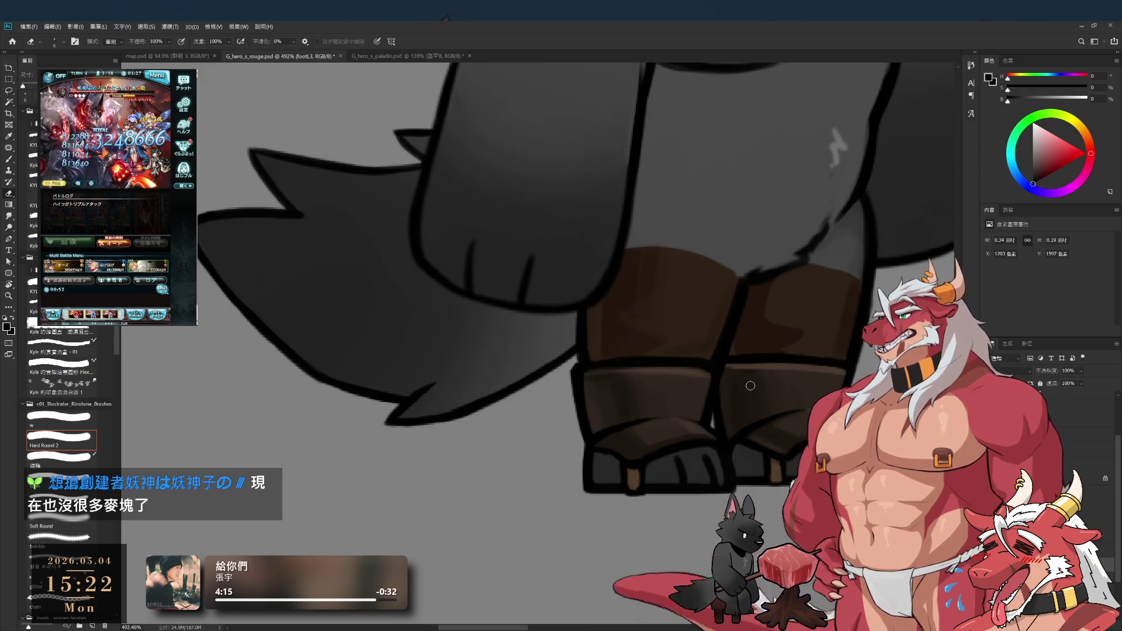
left_click_drag(696, 351, 703, 404)
scroll(703, 405, "down", 2)
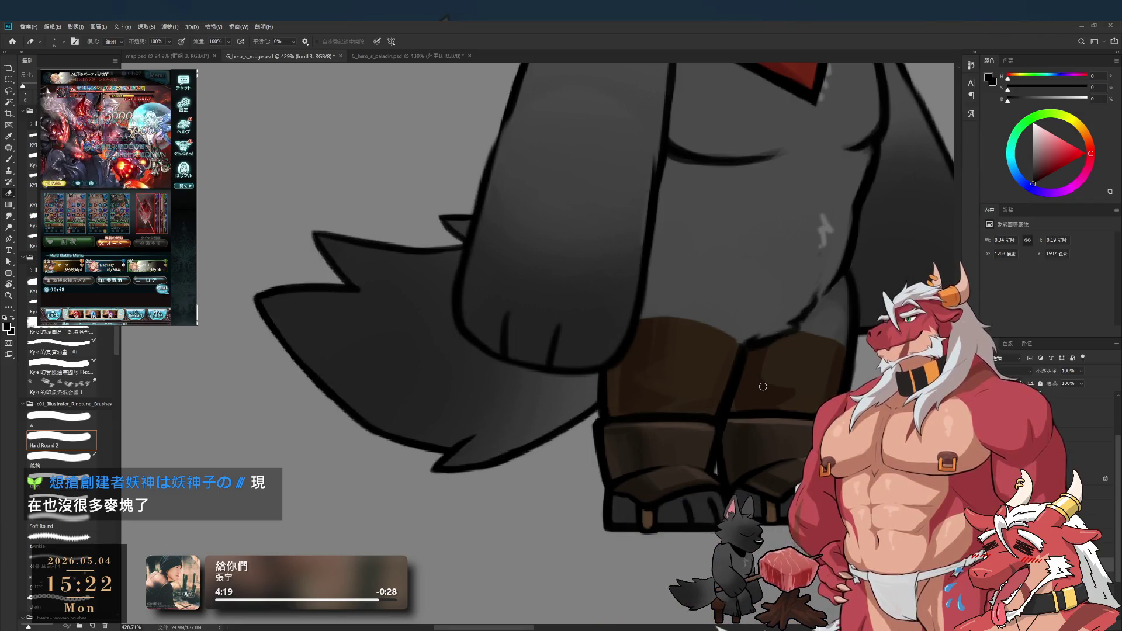
scroll(684, 534, "up", 3)
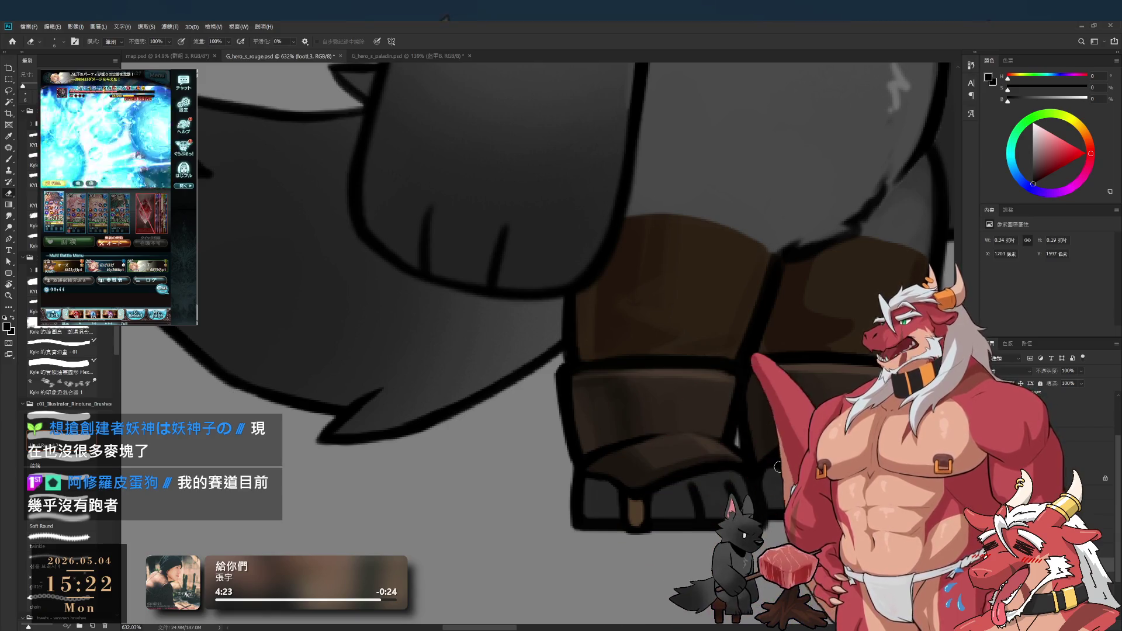
left_click_drag(643, 497, 616, 452)
key("b")
scroll(801, 439, "up", 3)
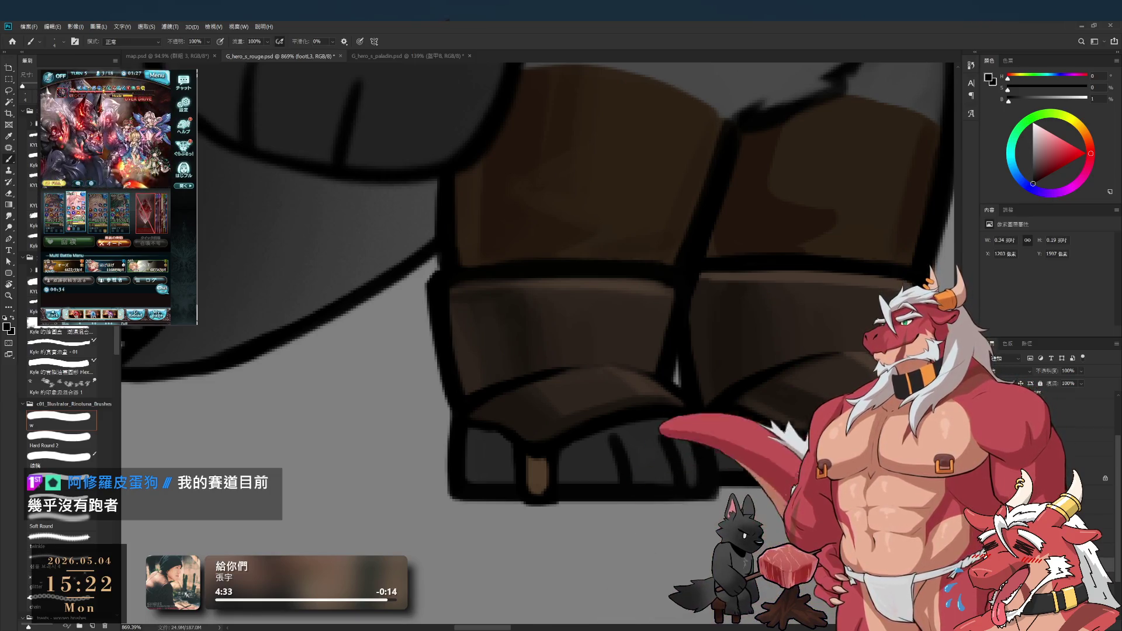
Step: On the footR3 layer, shade the other boot with sampled dark brown and near-black, tilting the view 30°
left_click(785, 445, "alt")
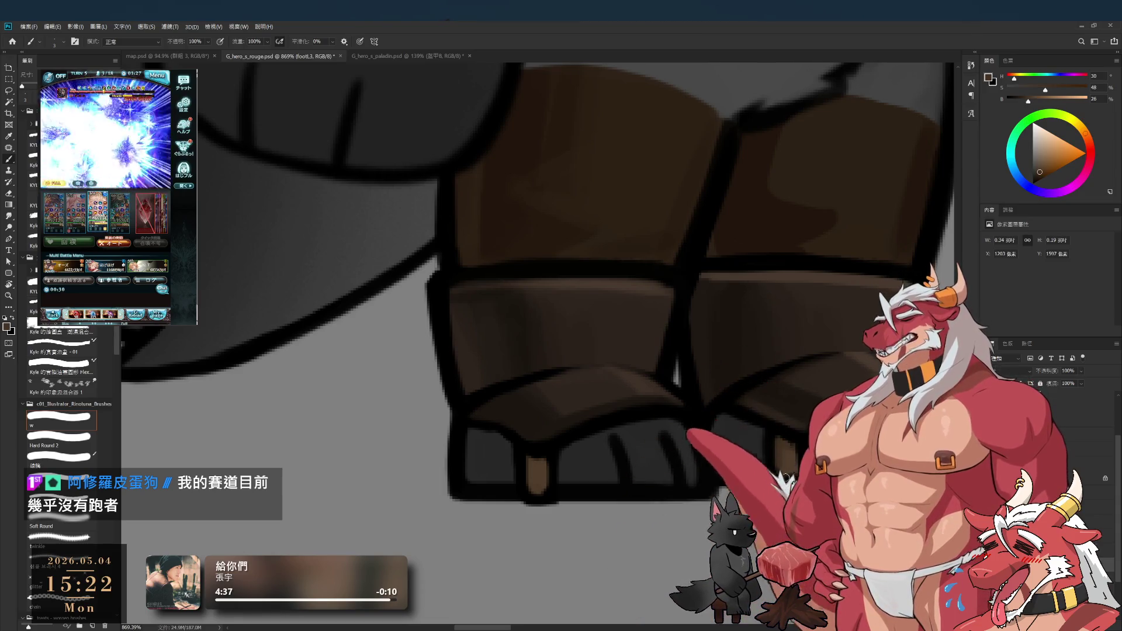
left_click_drag(550, 497, 679, 514)
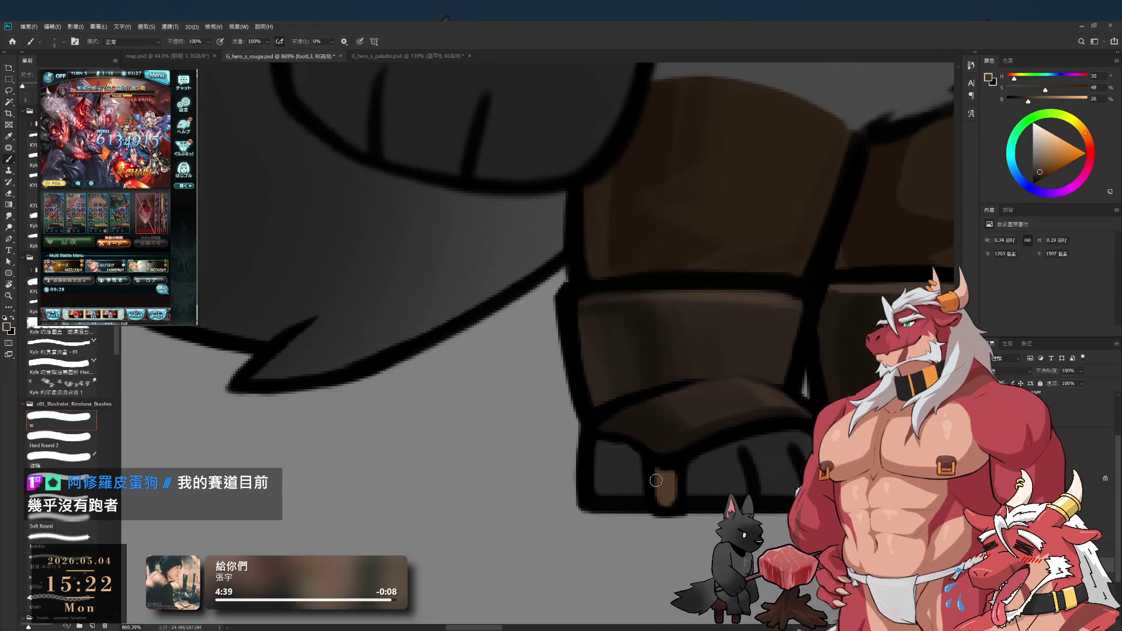
left_click(664, 485, "ctrl")
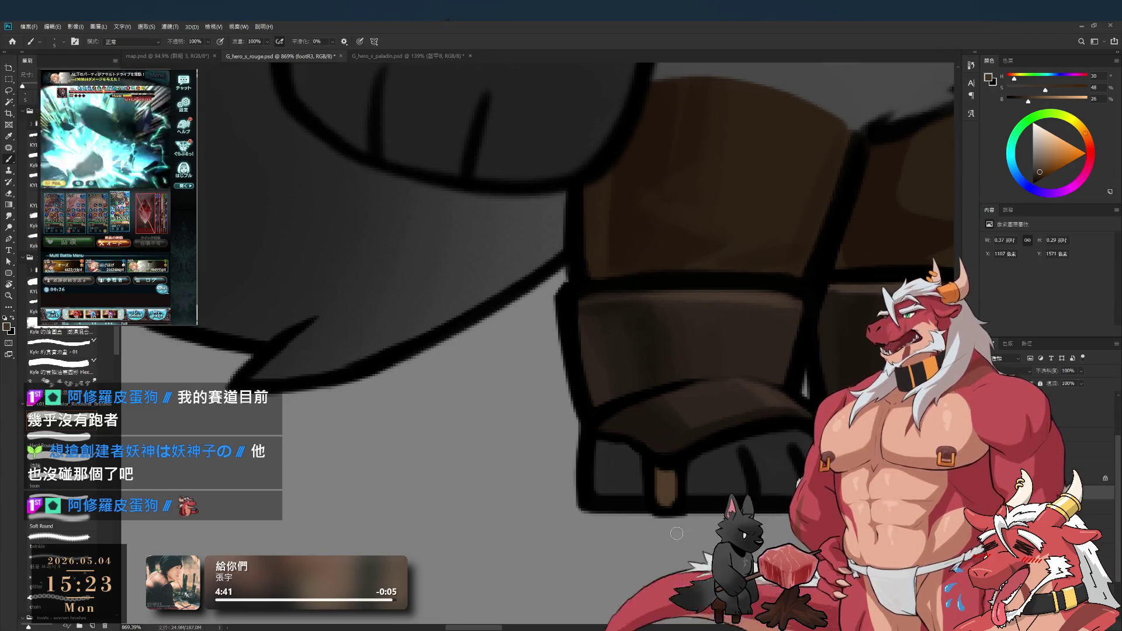
left_click(641, 461, "alt")
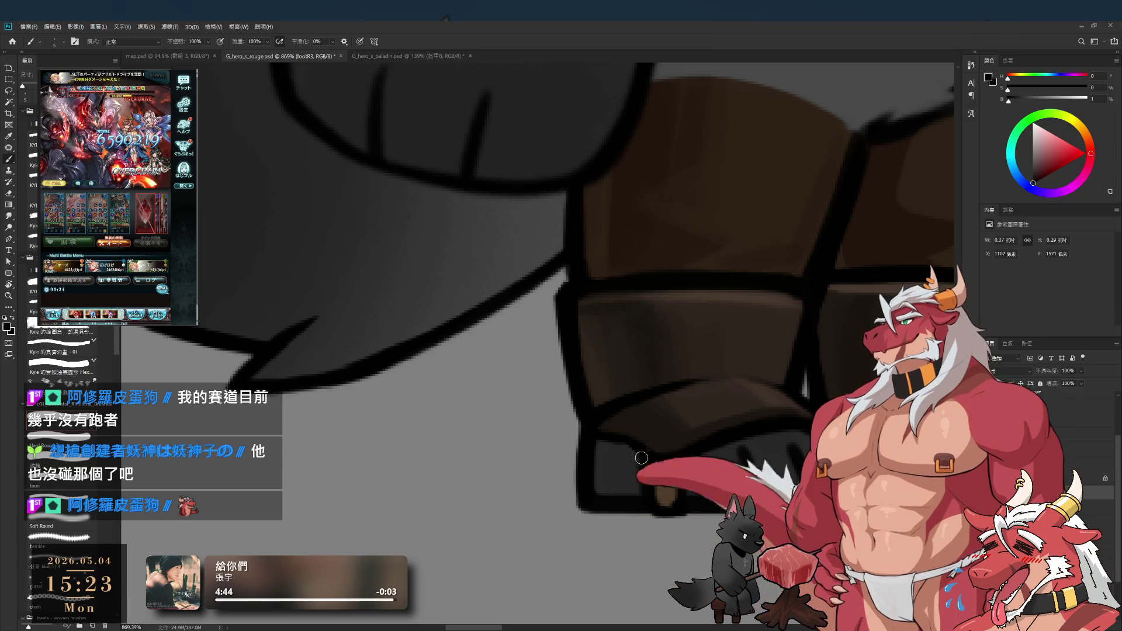
left_click(652, 468, "alt")
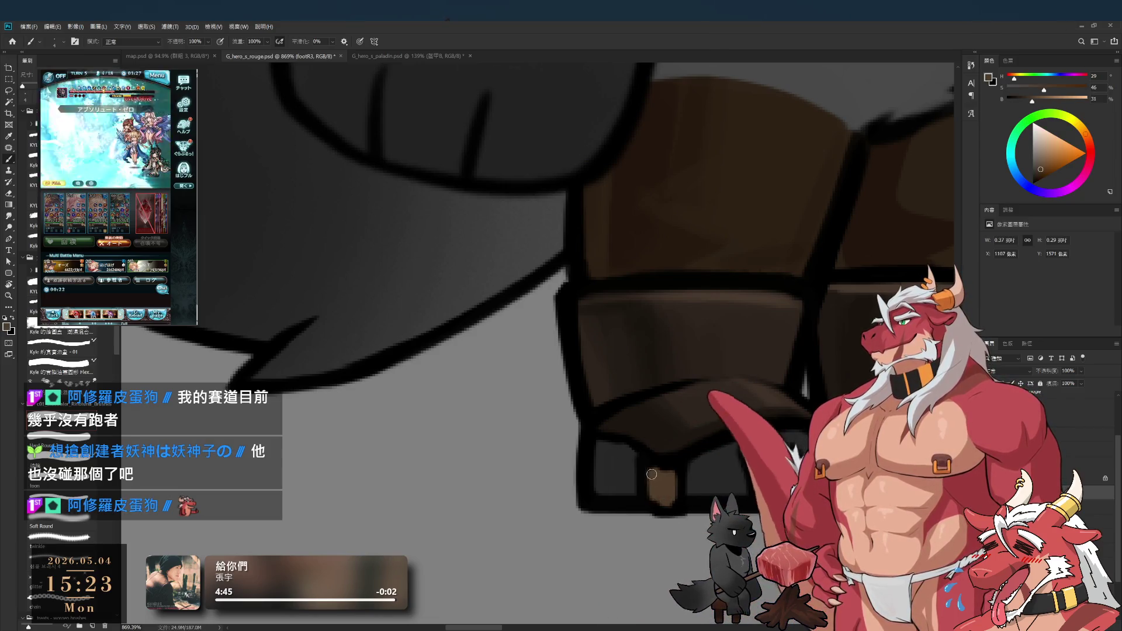
left_click(648, 508, "alt")
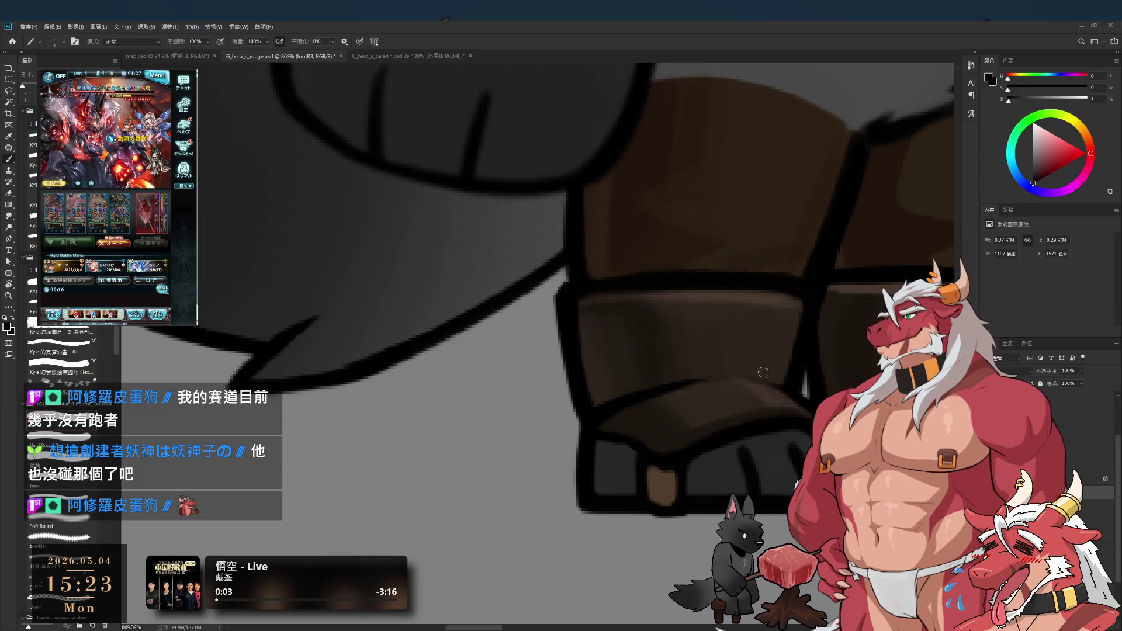
key("r")
left_click_drag(797, 188, 676, 507)
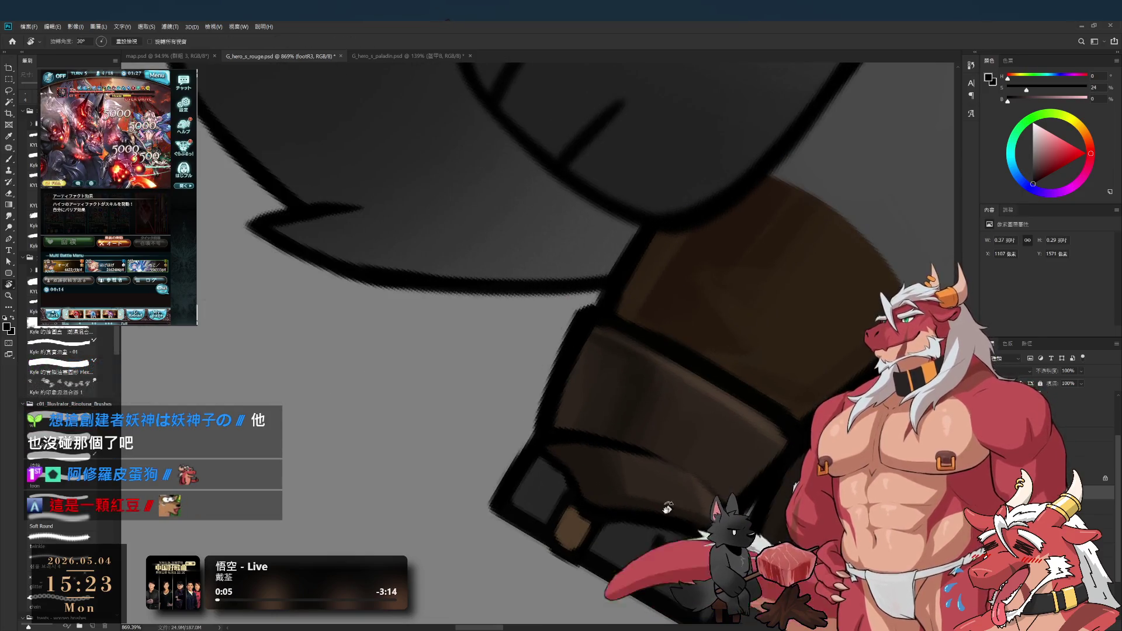
Step: With the view upright, shade the boots in dark brown and leg grey, then fit the whole wolf on screen
key("b")
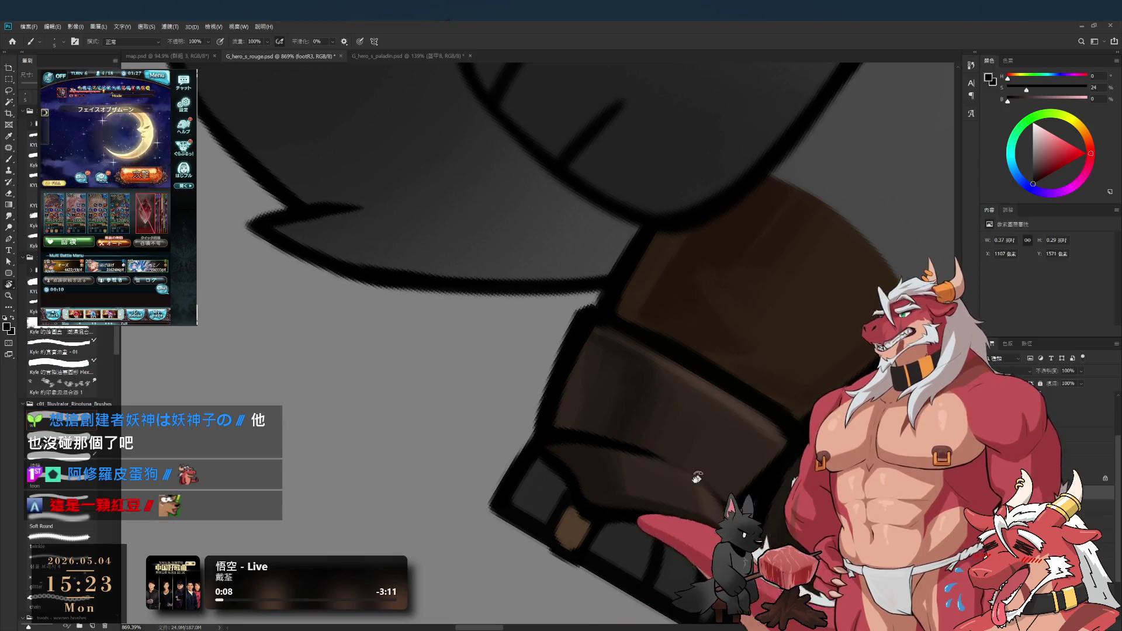
left_click_drag(692, 479, 741, 392)
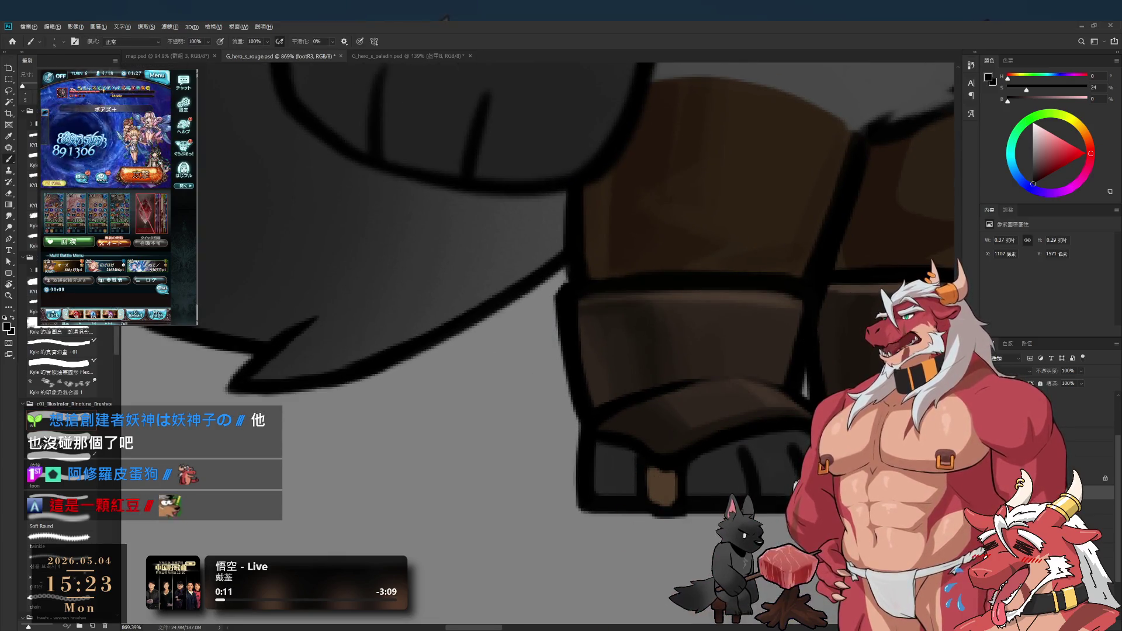
left_click(761, 488, "alt")
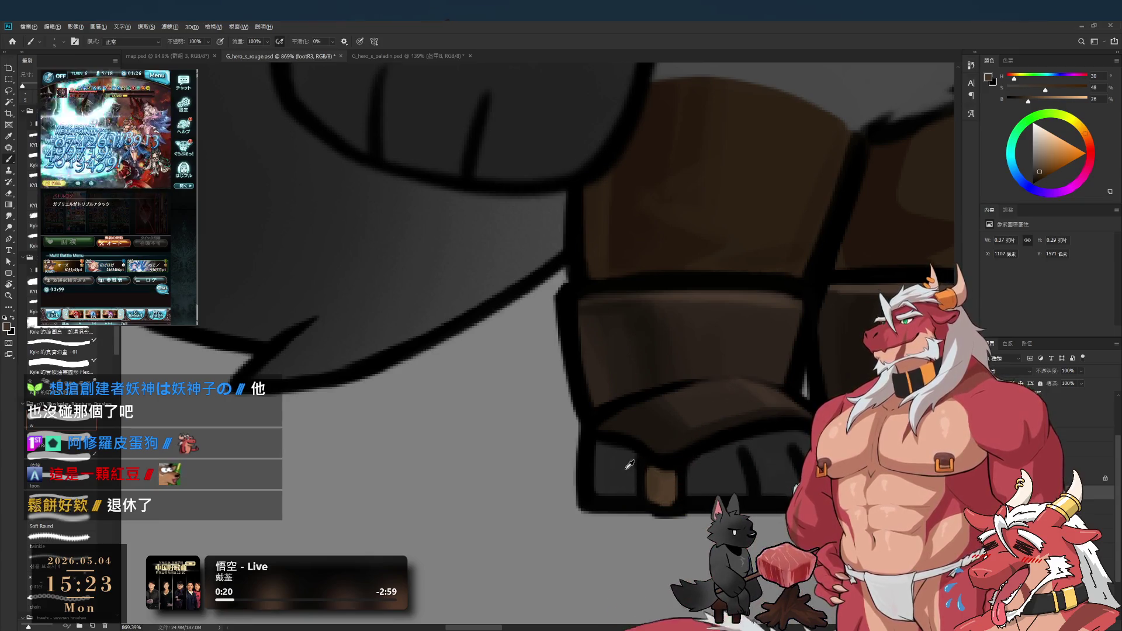
left_click(635, 466, "alt")
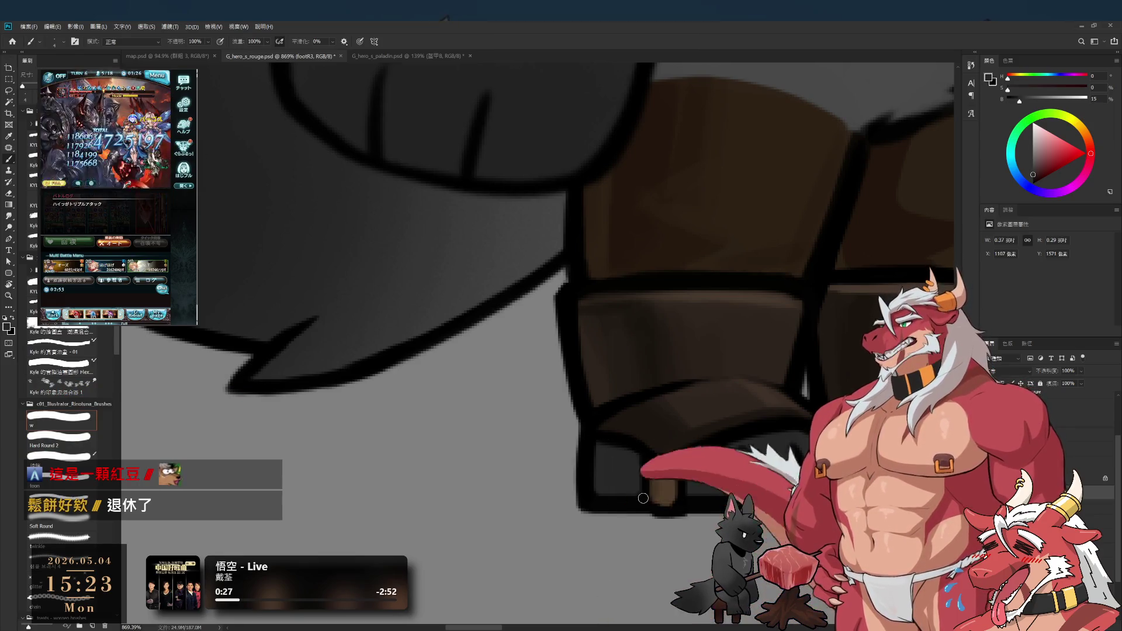
key("e")
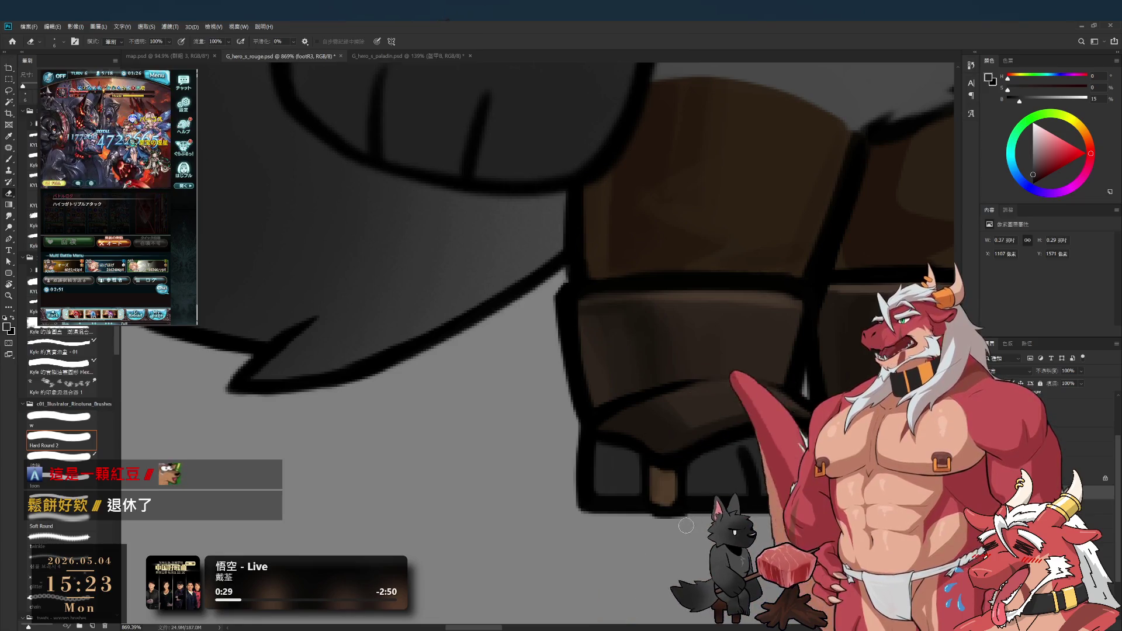
key("ctrl+0")
scroll(702, 533, "up", 3)
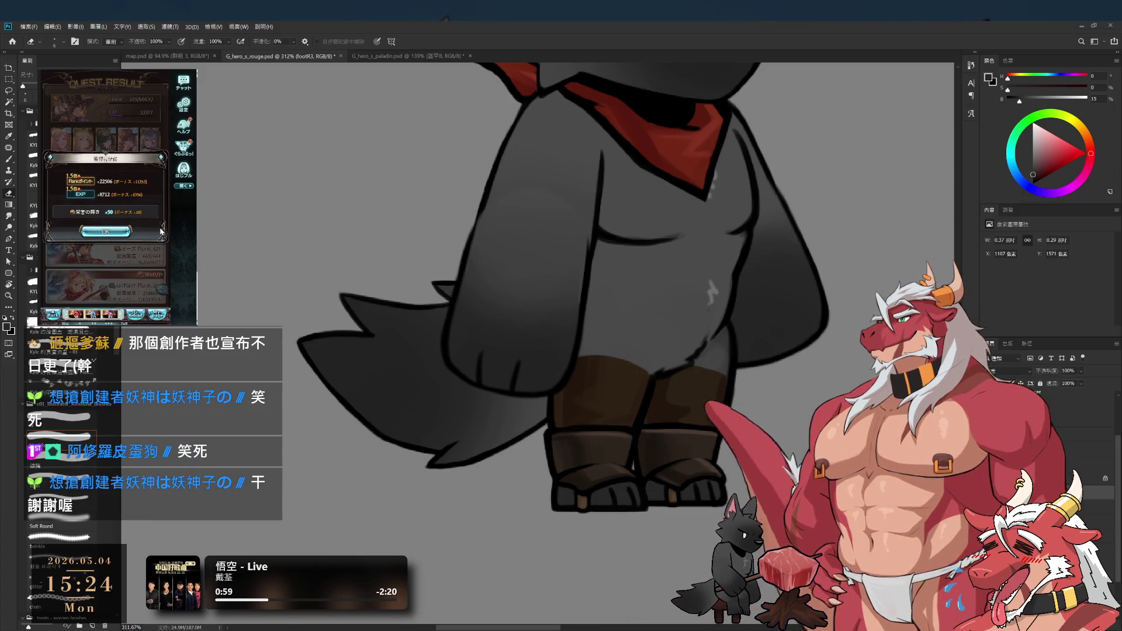
left_click(106, 232)
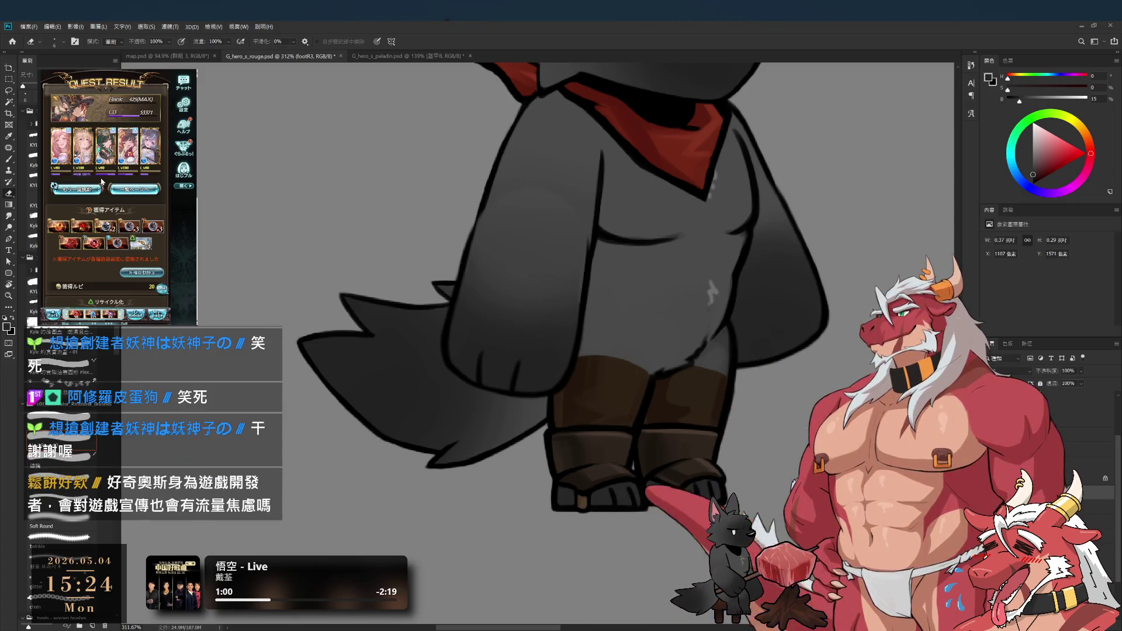
left_click(90, 191)
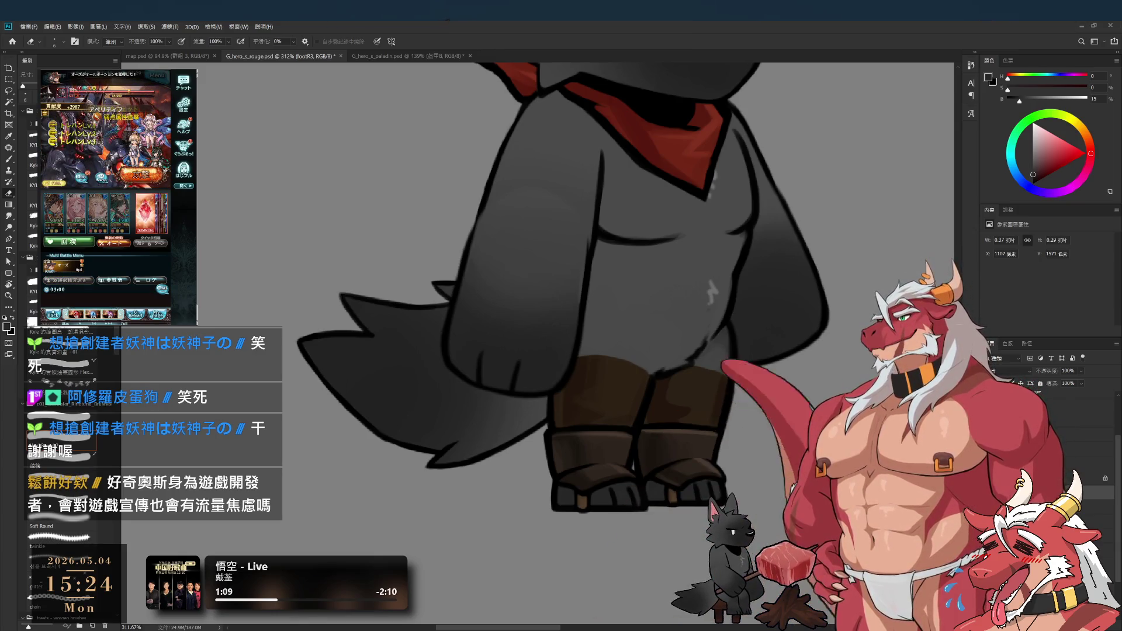
scroll(762, 403, "up", 3)
scroll(754, 405, "down", 2)
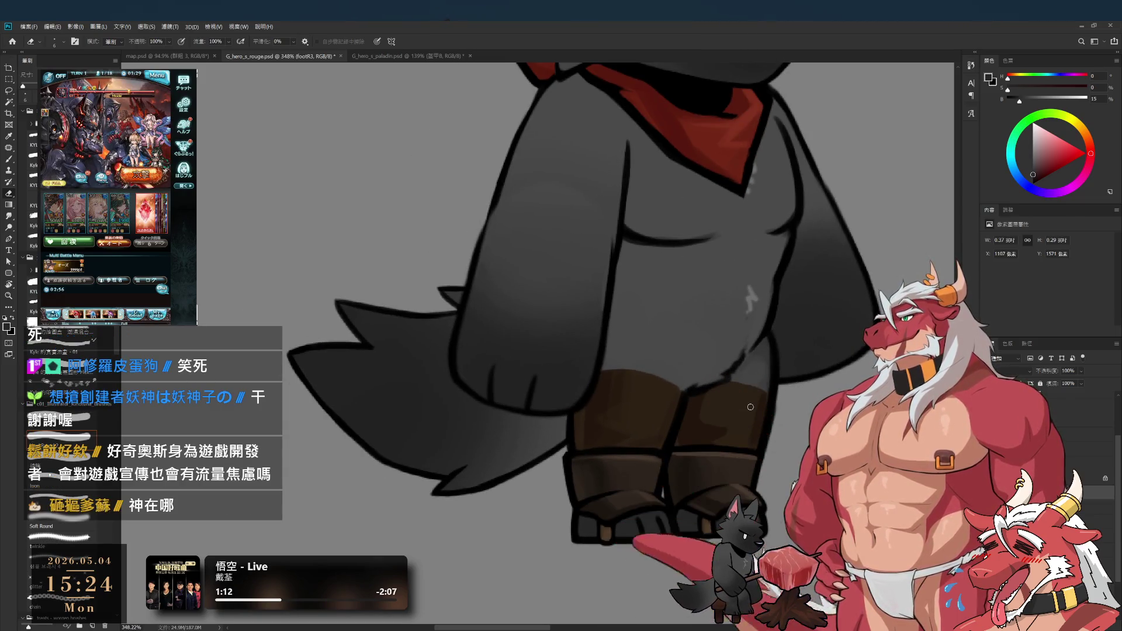
scroll(750, 407, "down", 2)
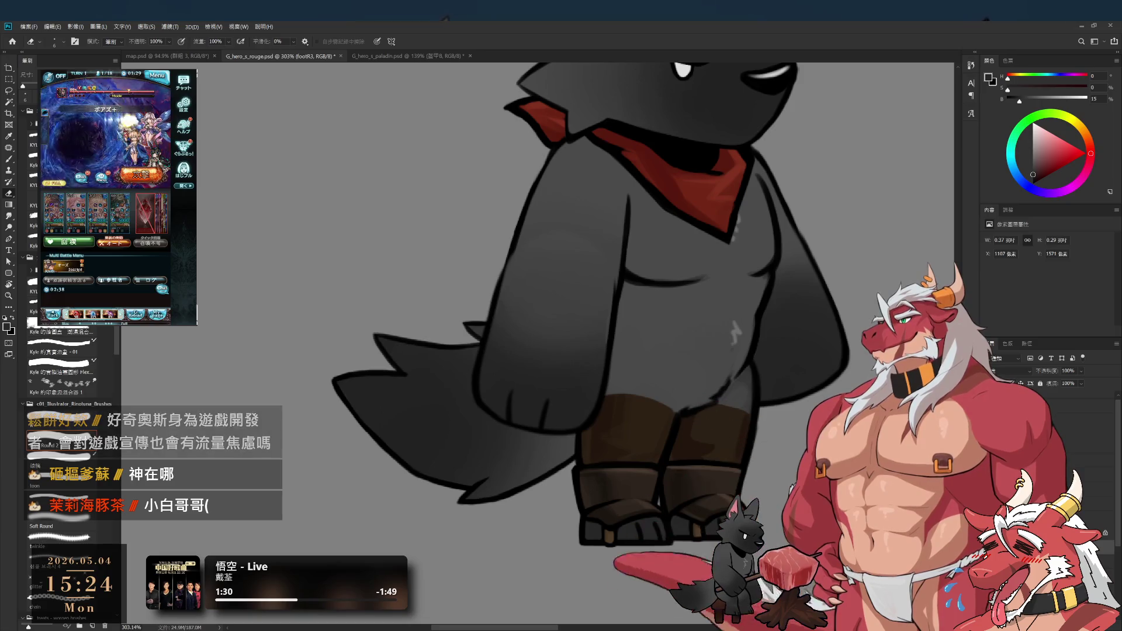
scroll(585, 339, "up", 2)
Step: Turn on the navy vest on Layer 123, toggling it to compare, then select the arm_R1 layer
scroll(567, 339, "down", 3)
scroll(567, 339, "up", 2)
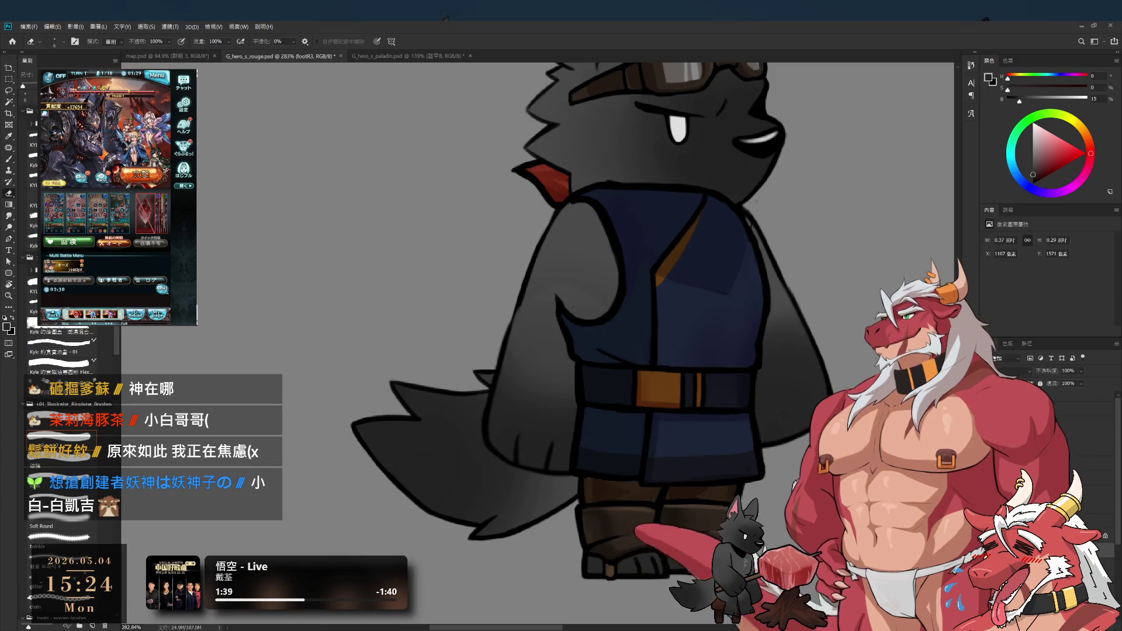
key("alt+bracketleft")
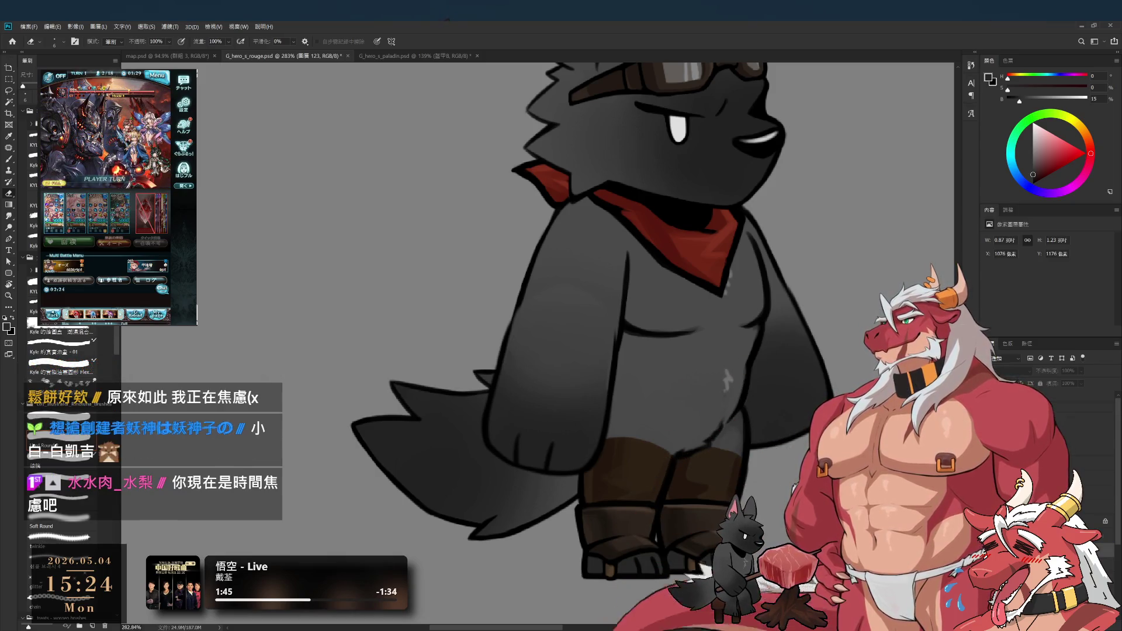
key("ctrl+comma")
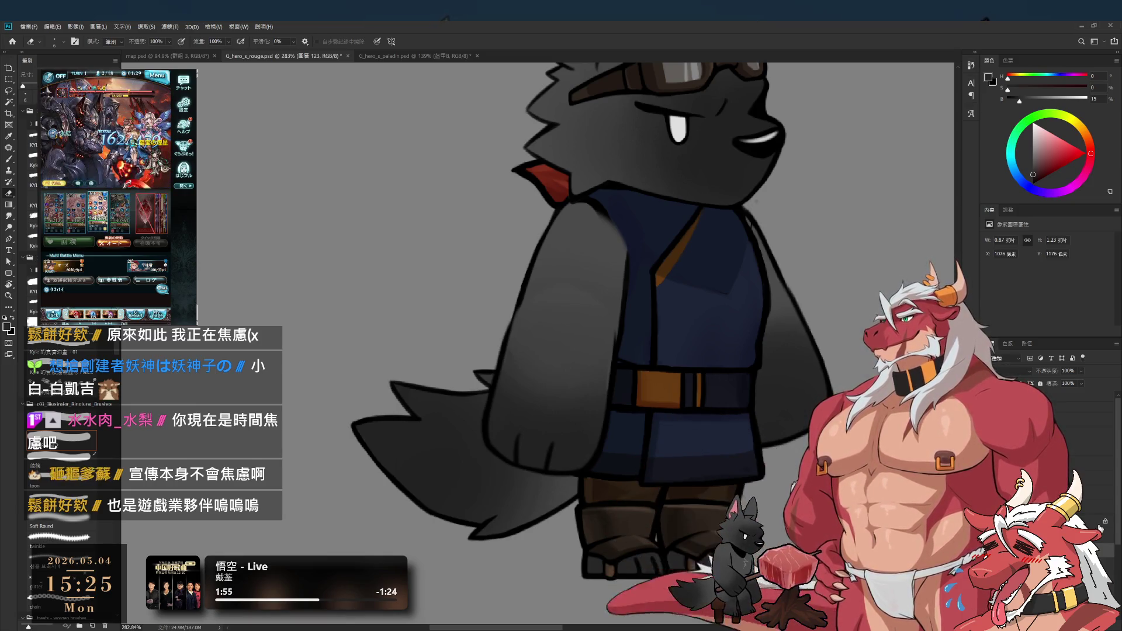
key("ctrl+comma")
key("ctrl+comma")
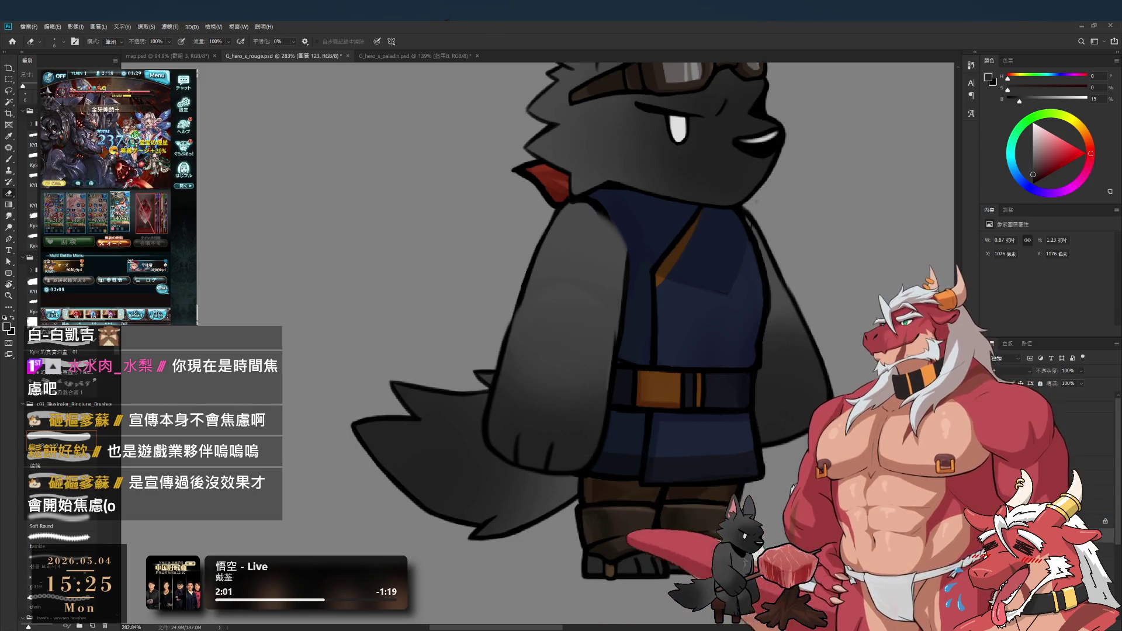
key("ctrl+comma")
key("ctrl+comma")
key("ctrl+comma")
key("ctrl+comma")
left_click(594, 299, "ctrl")
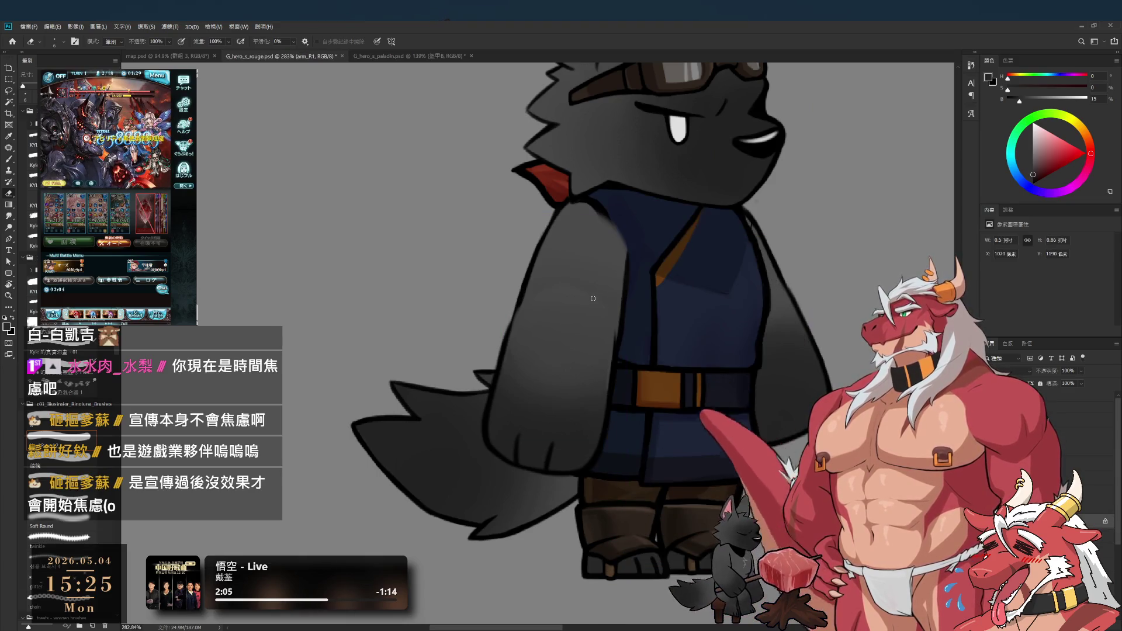
Step: Place scarf_front above the vest layer, hiding and showing the arm and vest to check the scarf
scroll(597, 298, "up", 3)
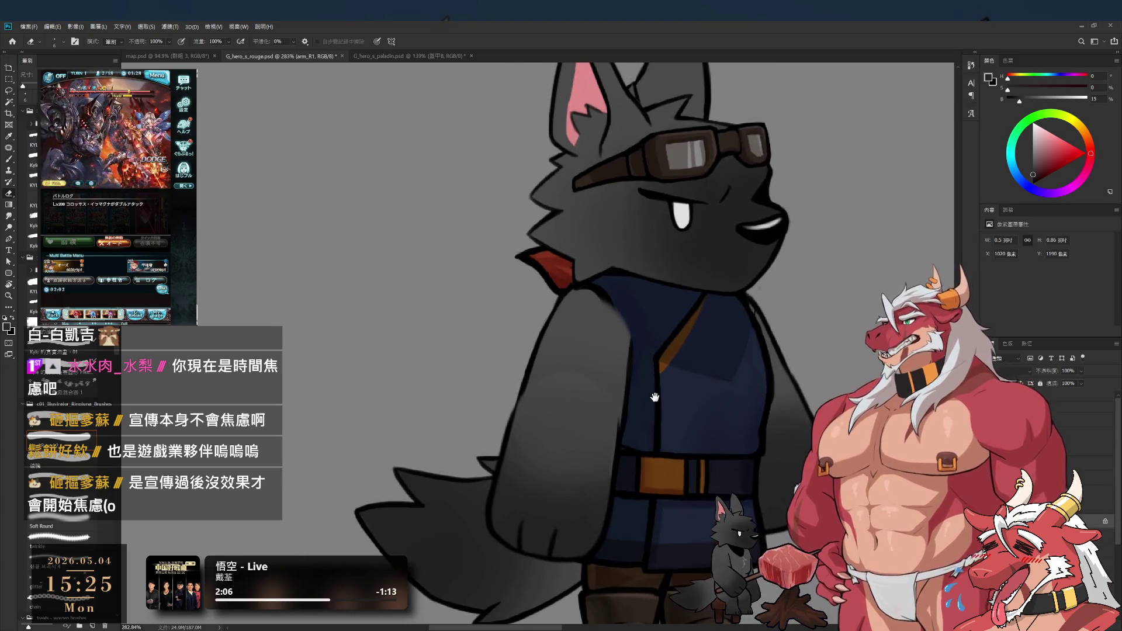
key("bracketright")
key("bracketright")
key("bracketright")
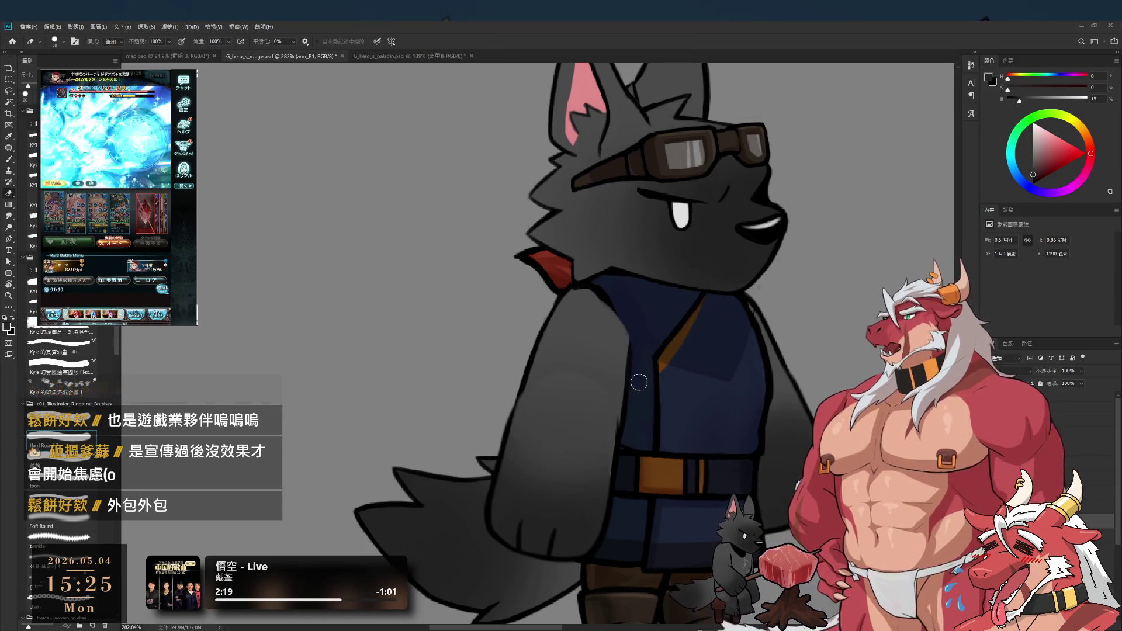
key("ctrl+e")
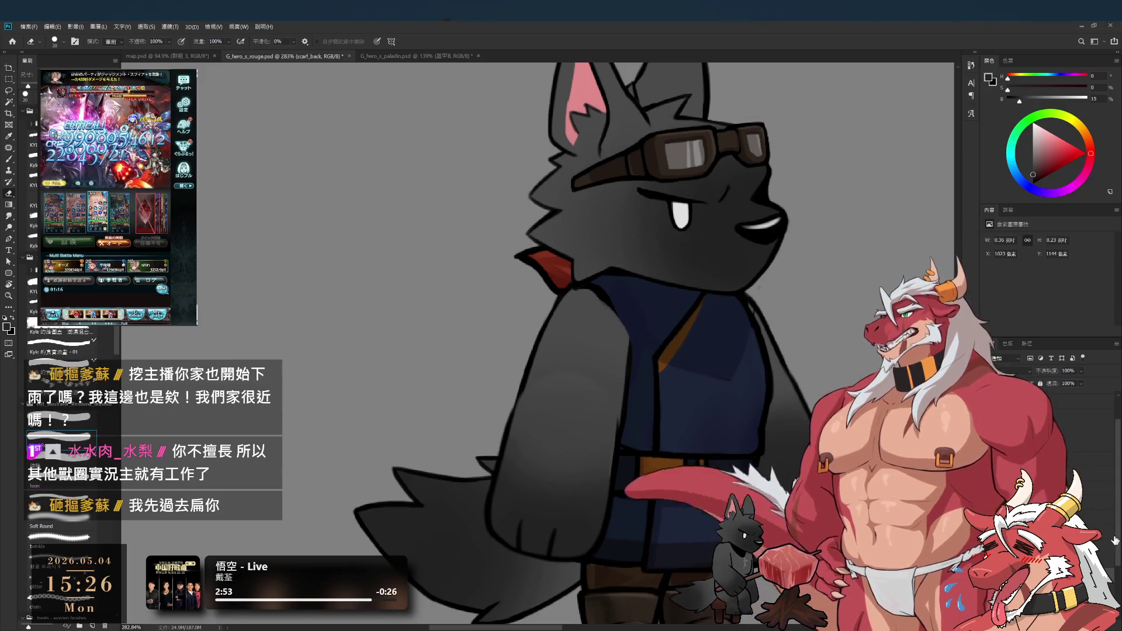
key("alt+bracketright")
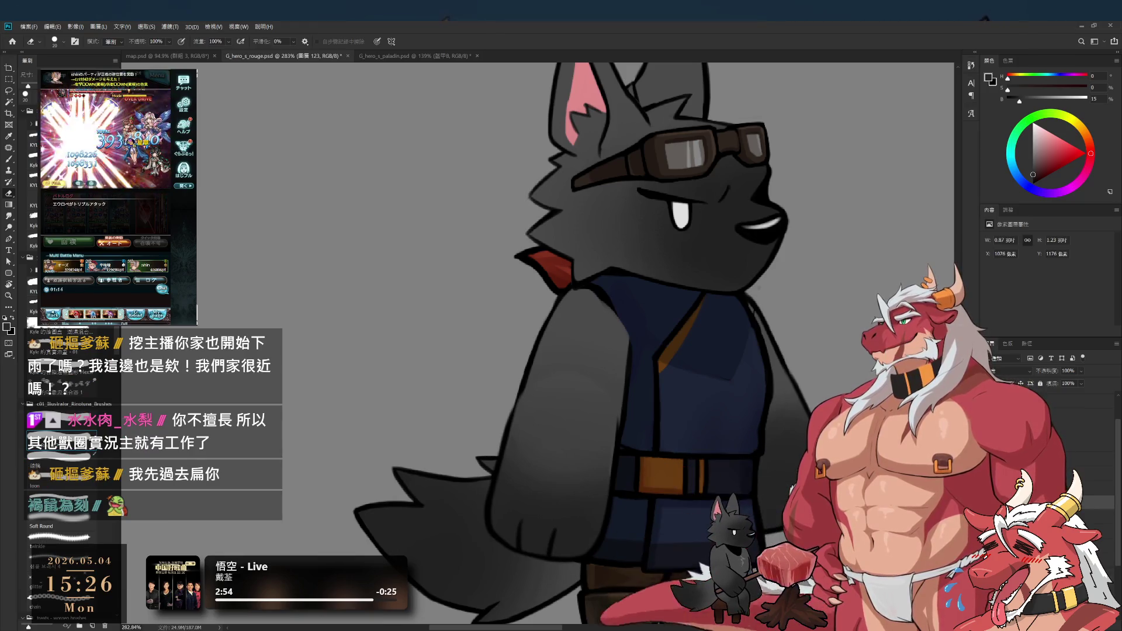
key("ctrl+z")
key("ctrl+shift+z")
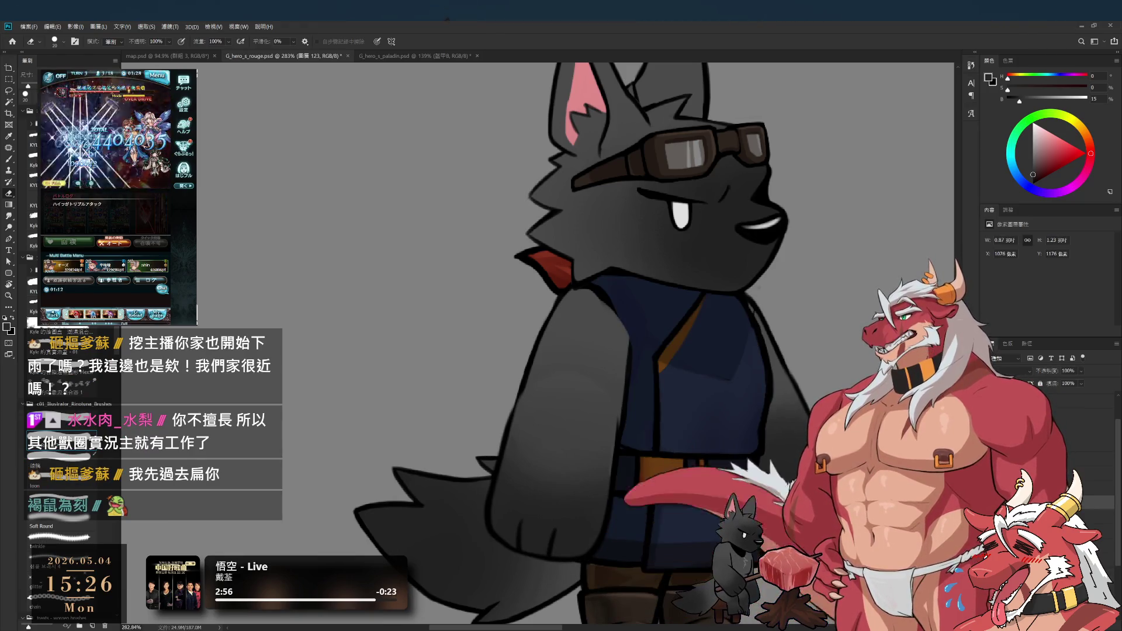
key("Delete")
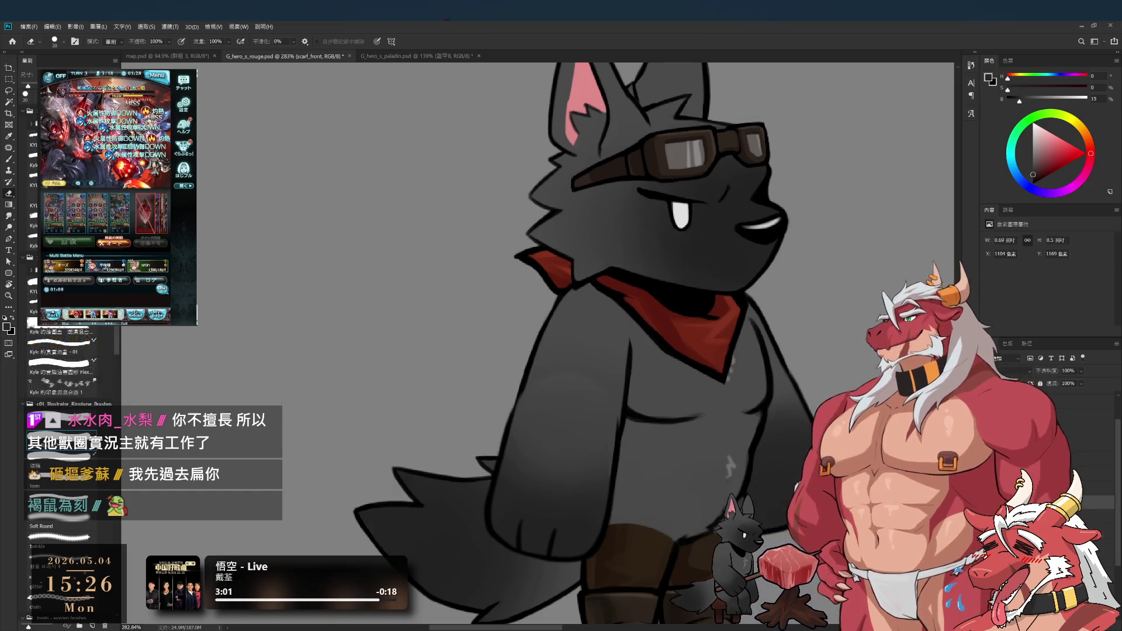
key("ctrl+z")
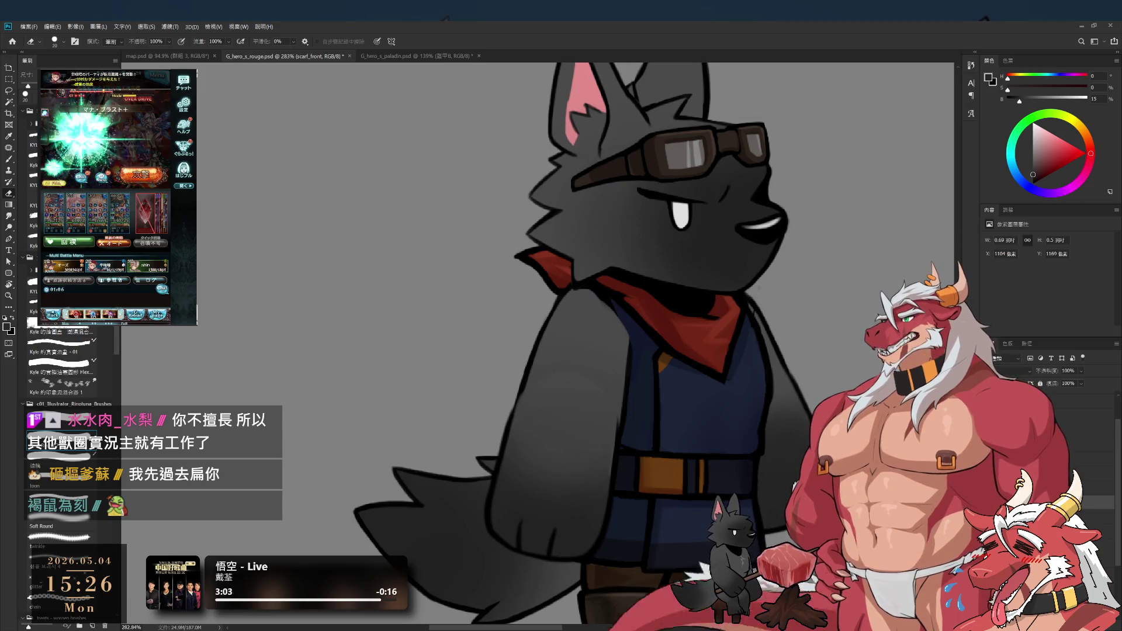
Step: Cut the big grey arm_R1 back to a shoulder stub, keeping the vest and body intact
left_click(593, 361, "ctrl")
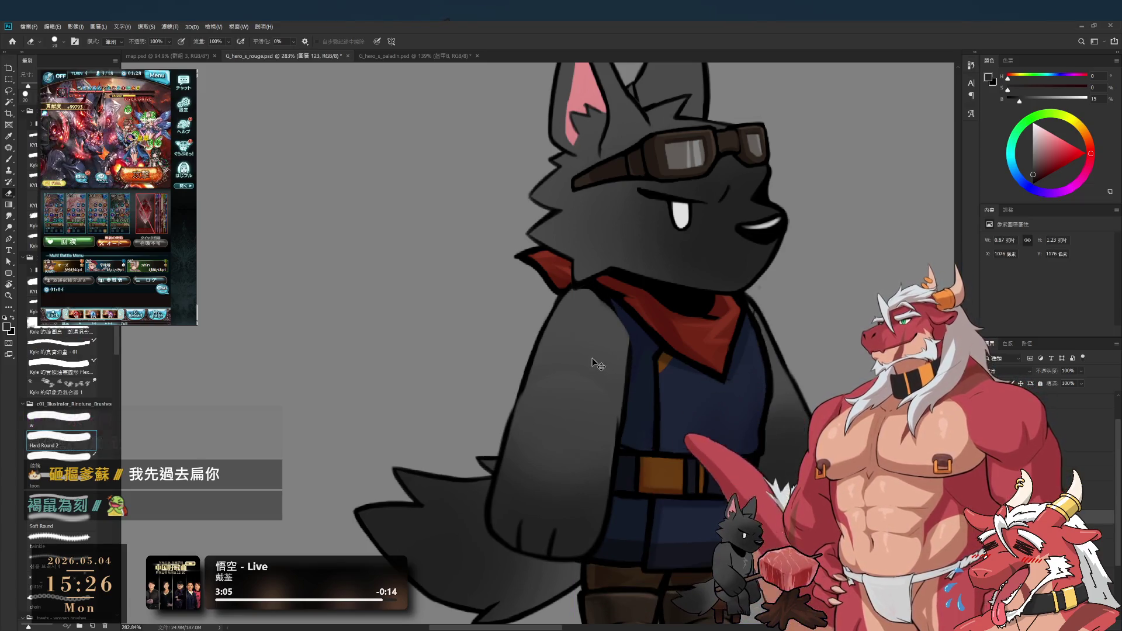
key("Delete")
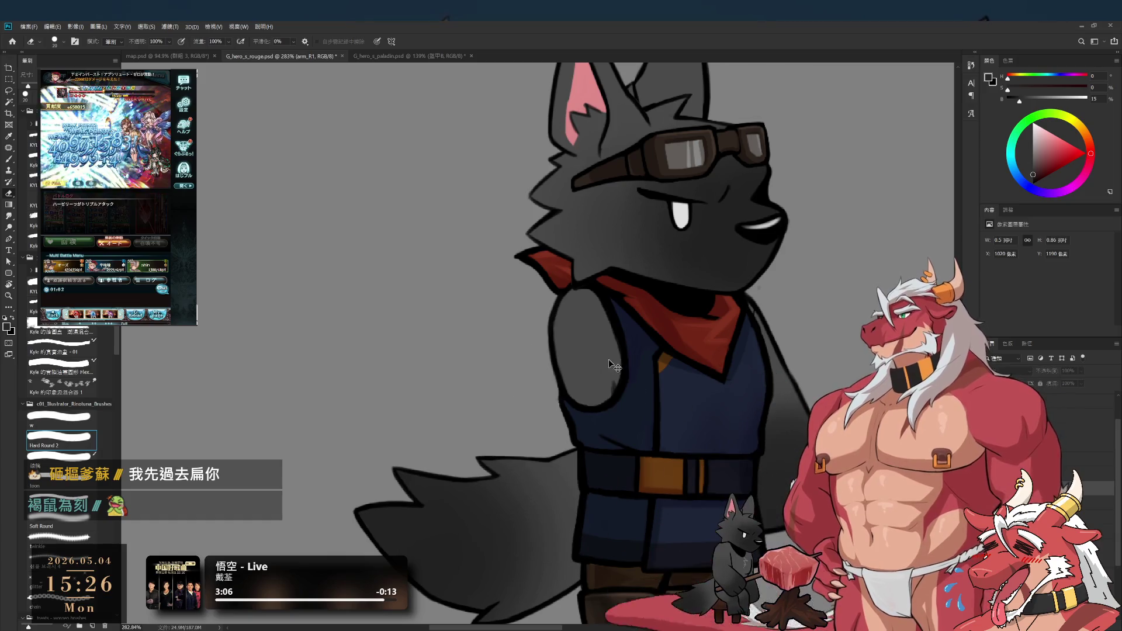
left_click(606, 360, "ctrl")
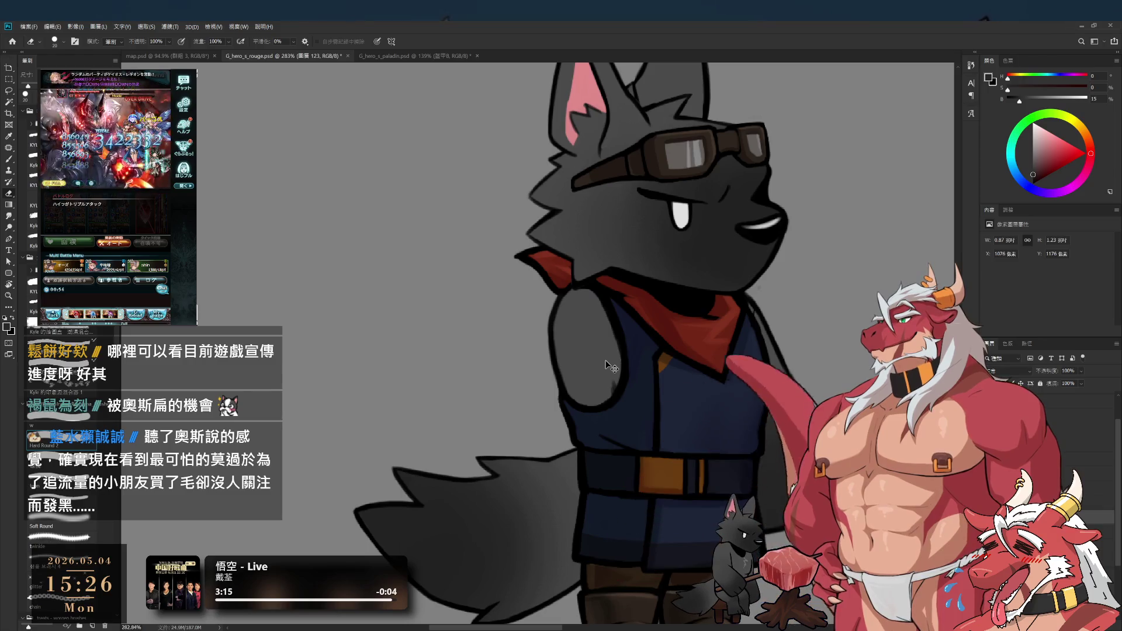
left_click(610, 366, "ctrl")
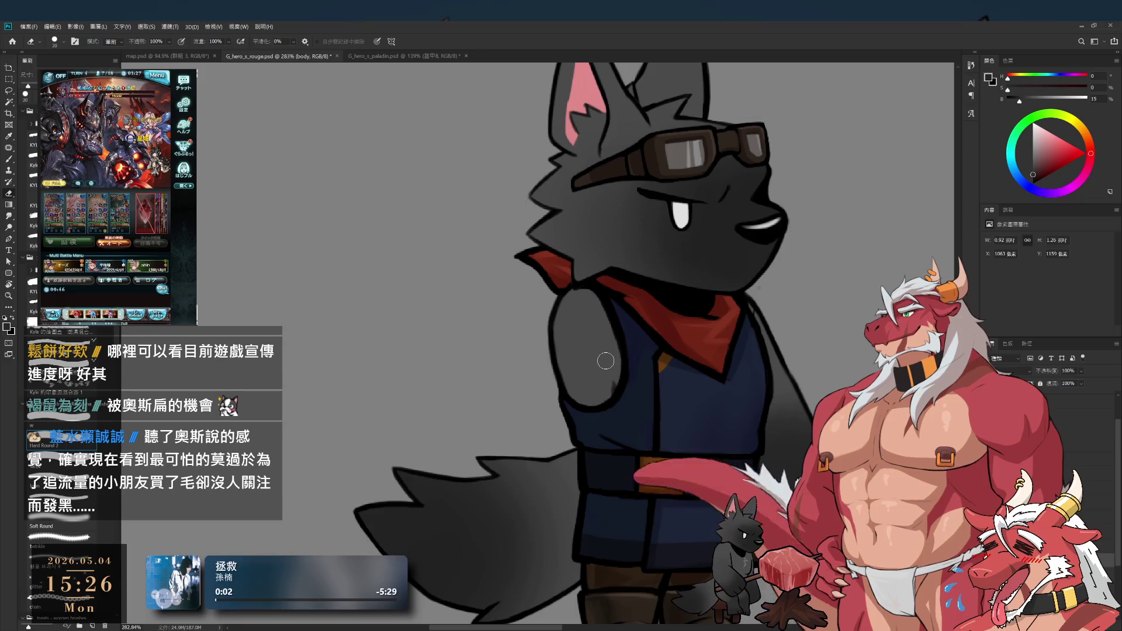
key("b")
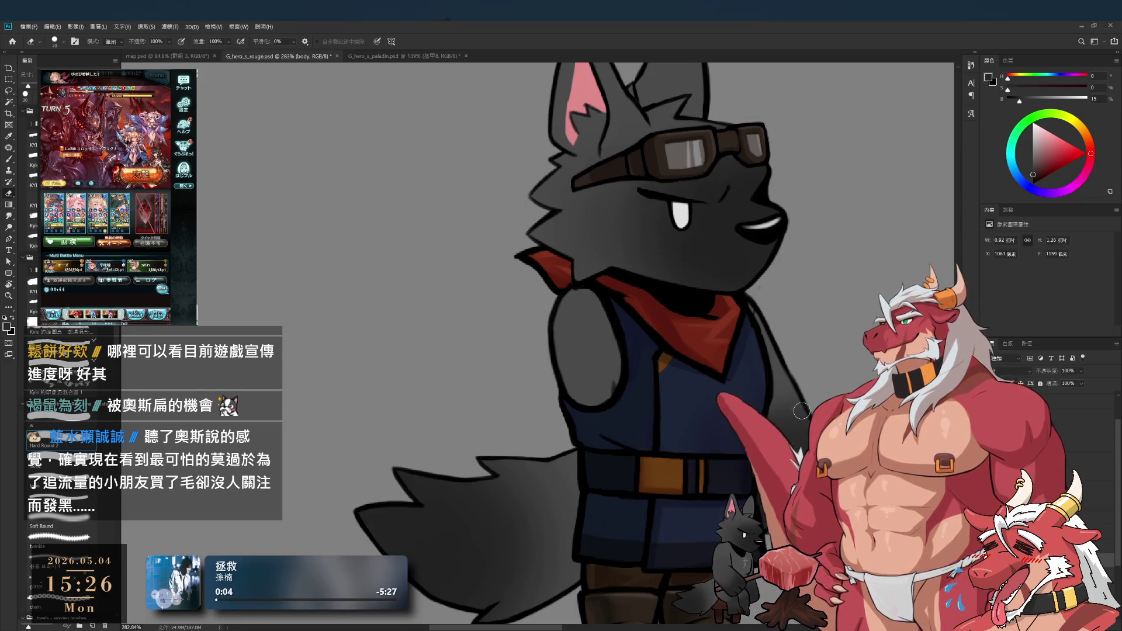
mouse_move(703, 393)
left_mouse_down()
mouse_move(714, 403)
mouse_move(728, 391)
mouse_move(727, 425)
left_mouse_up()
scroll(714, 402, "up", 2)
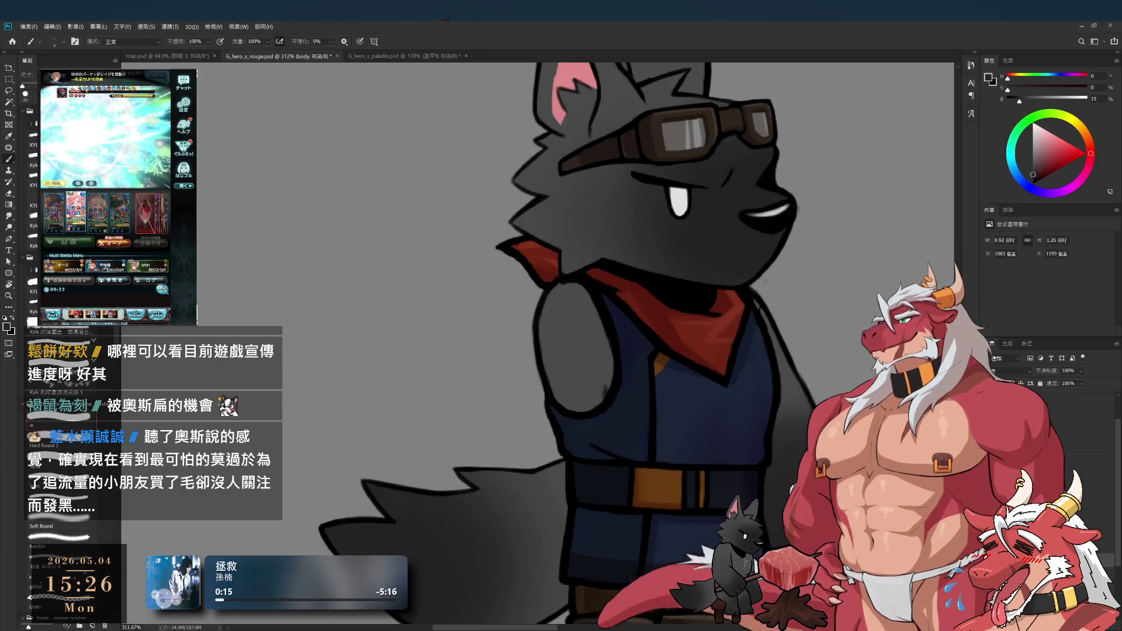
Step: Shade the navy vest and compare the earlier arm version against the shoulder-only stub
left_click(710, 436, "ctrl")
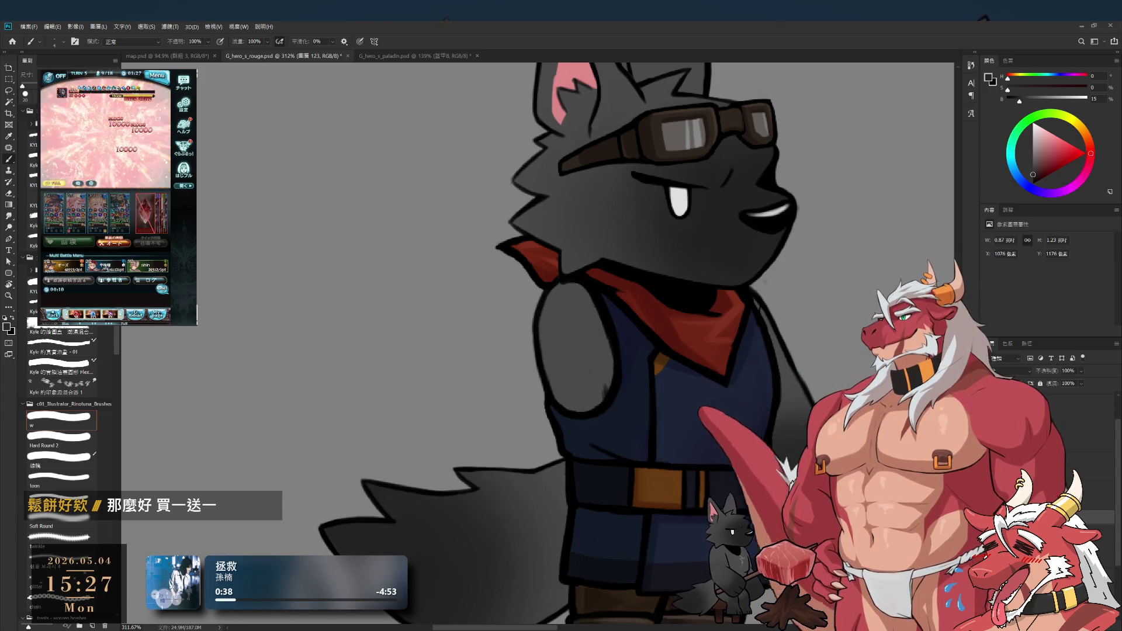
key("ctrl+z")
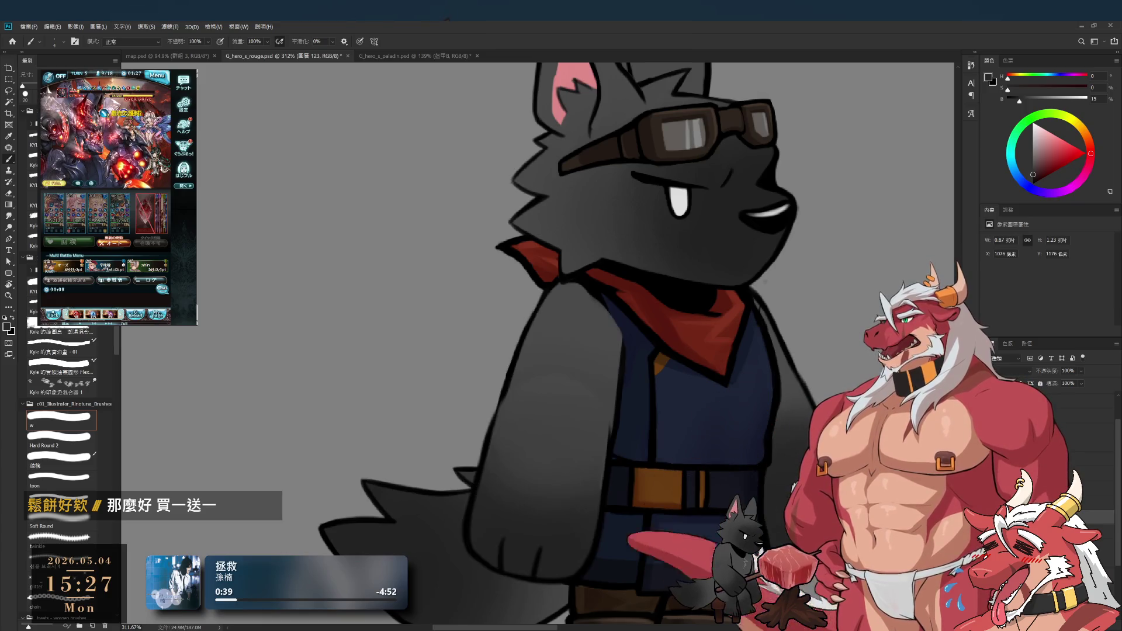
key("ctrl+z")
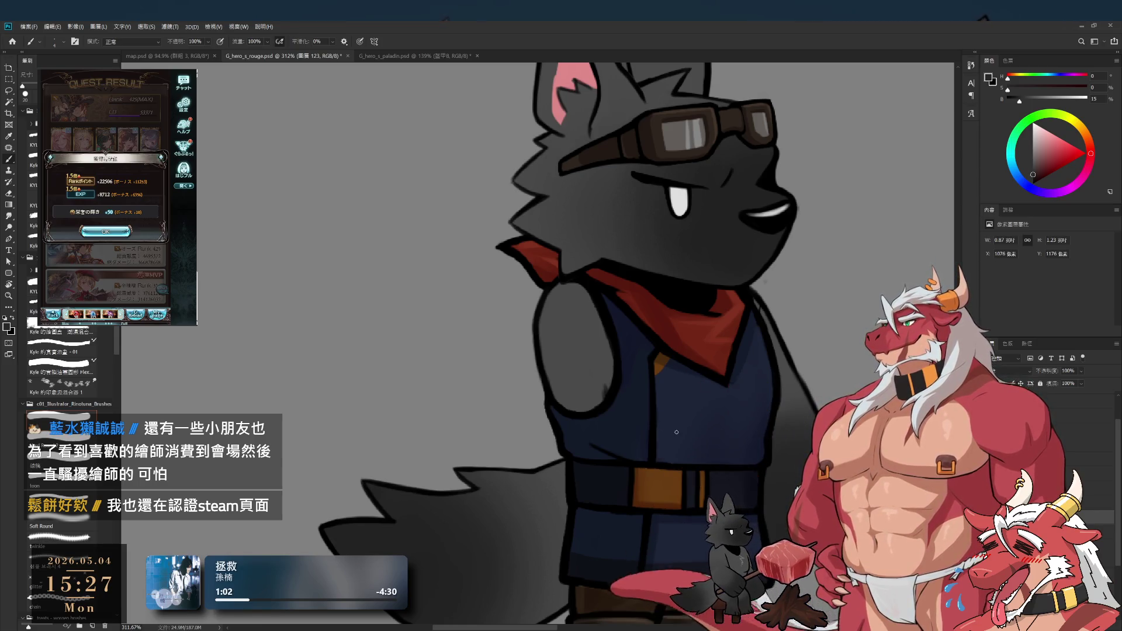
key("ctrl+e")
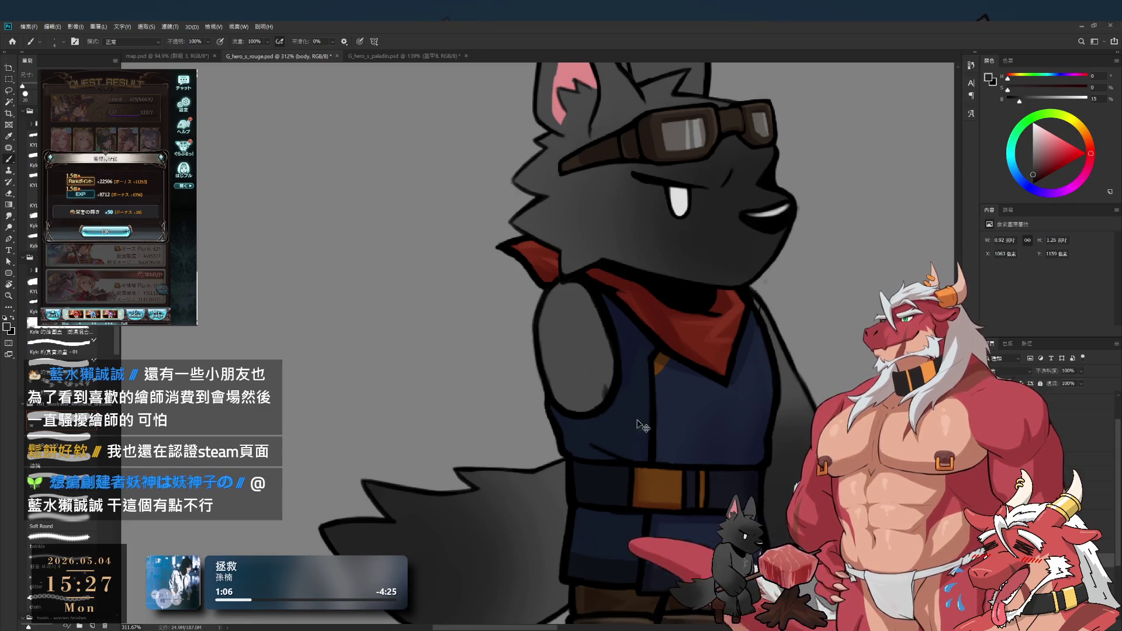
key("ctrl+z")
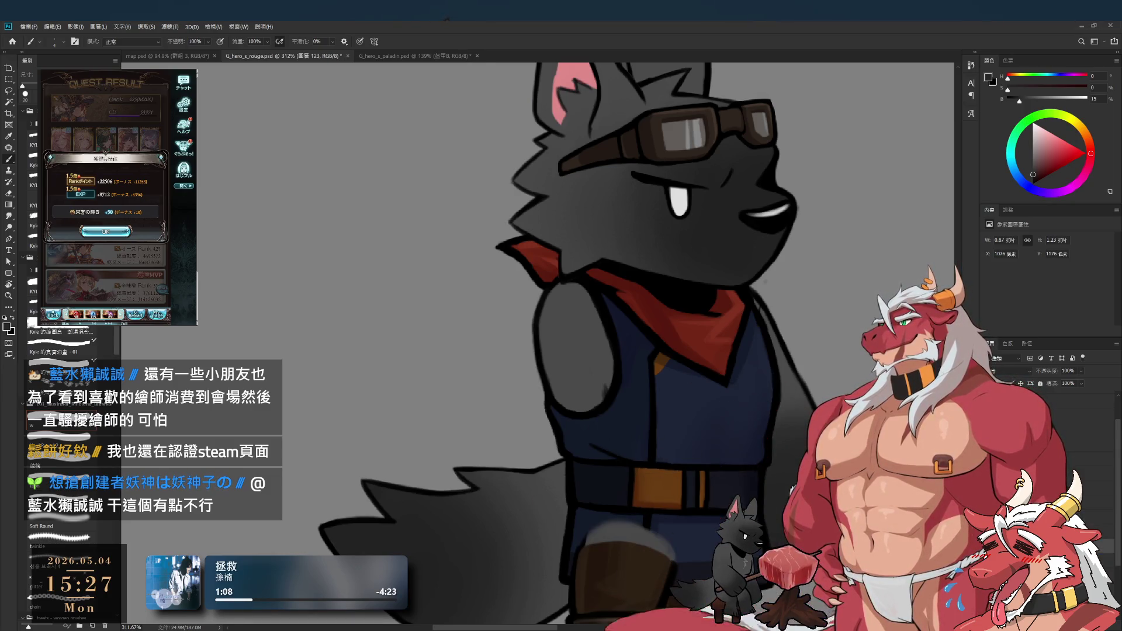
Step: Switch to another layer, then dismiss the game's quest reward and class-up screens and start its next quest
scroll(561, 339, "down", 3)
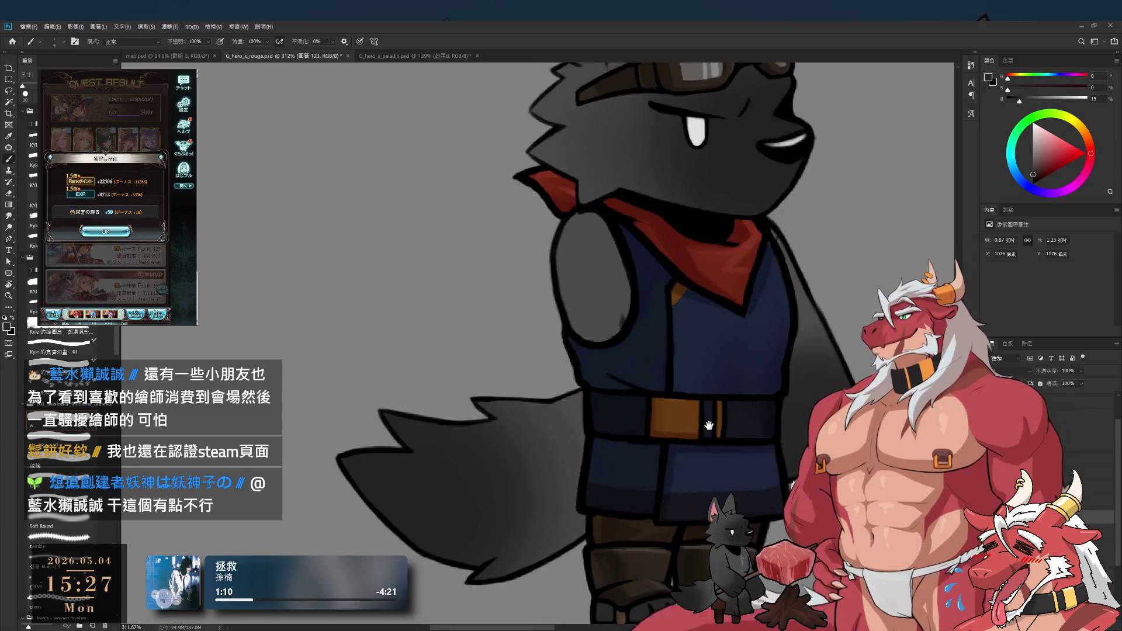
scroll(535, 350, "up", 1)
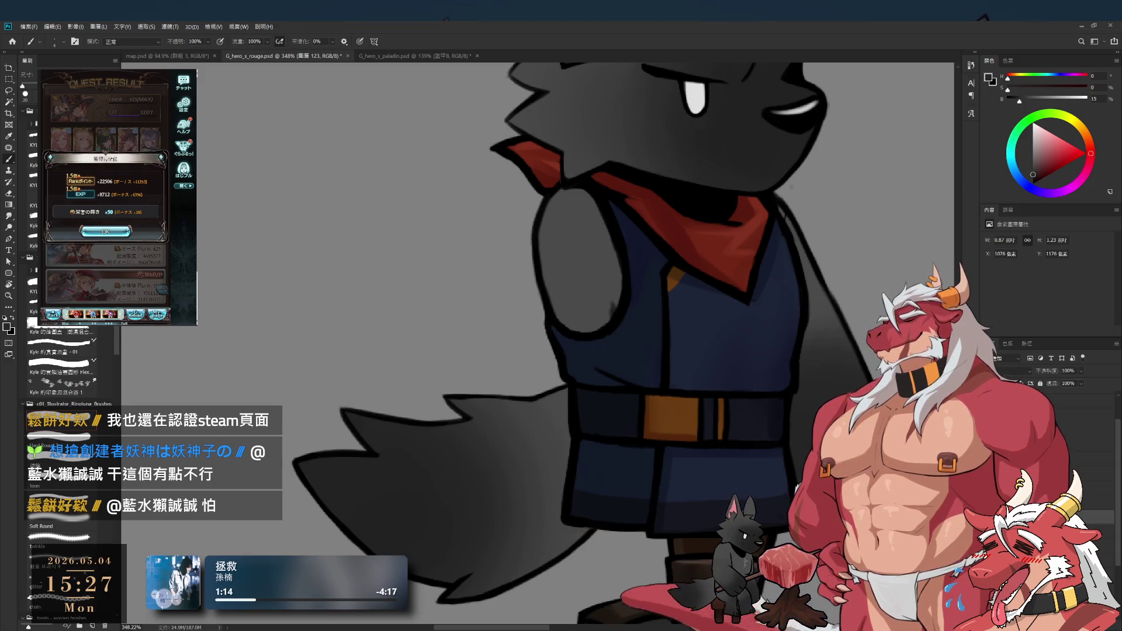
key("alt+bracketleft")
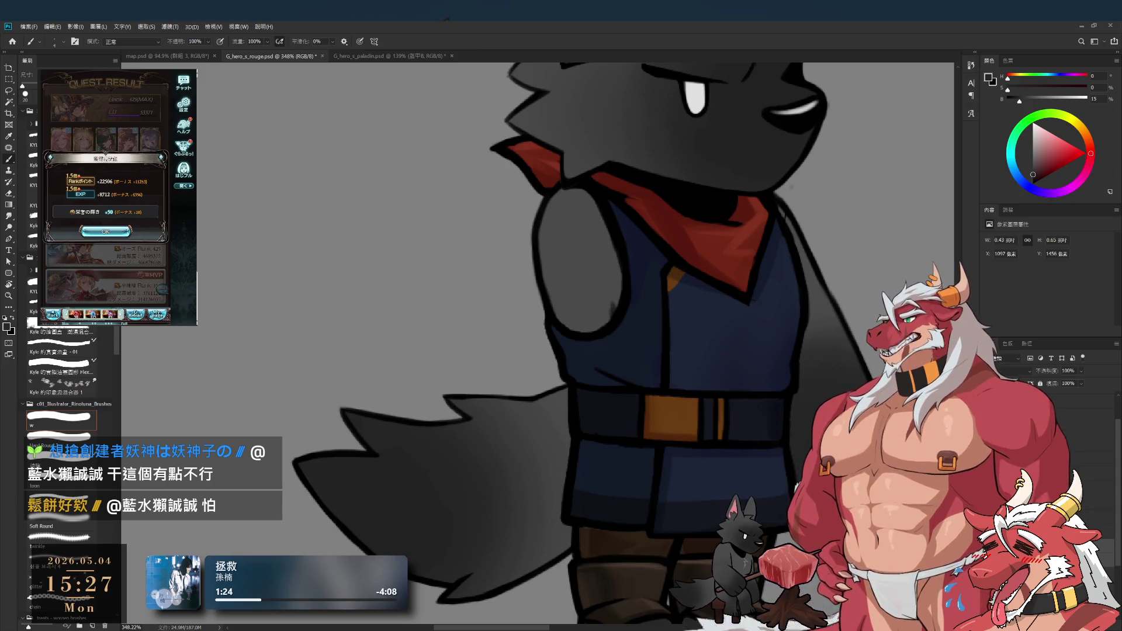
left_click(106, 232)
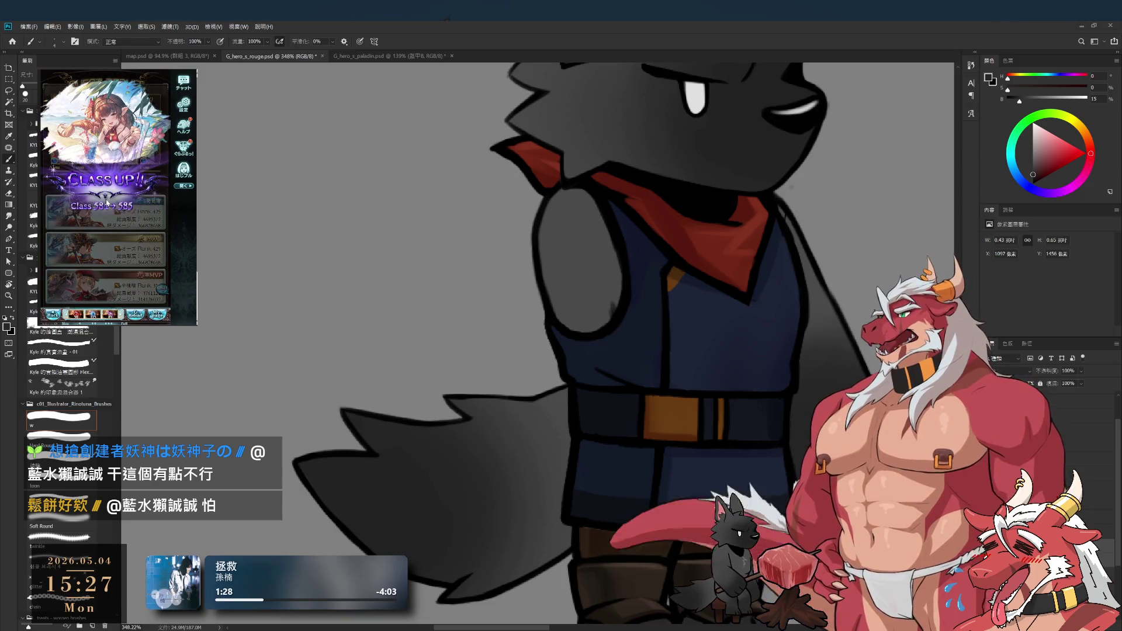
left_click(105, 212)
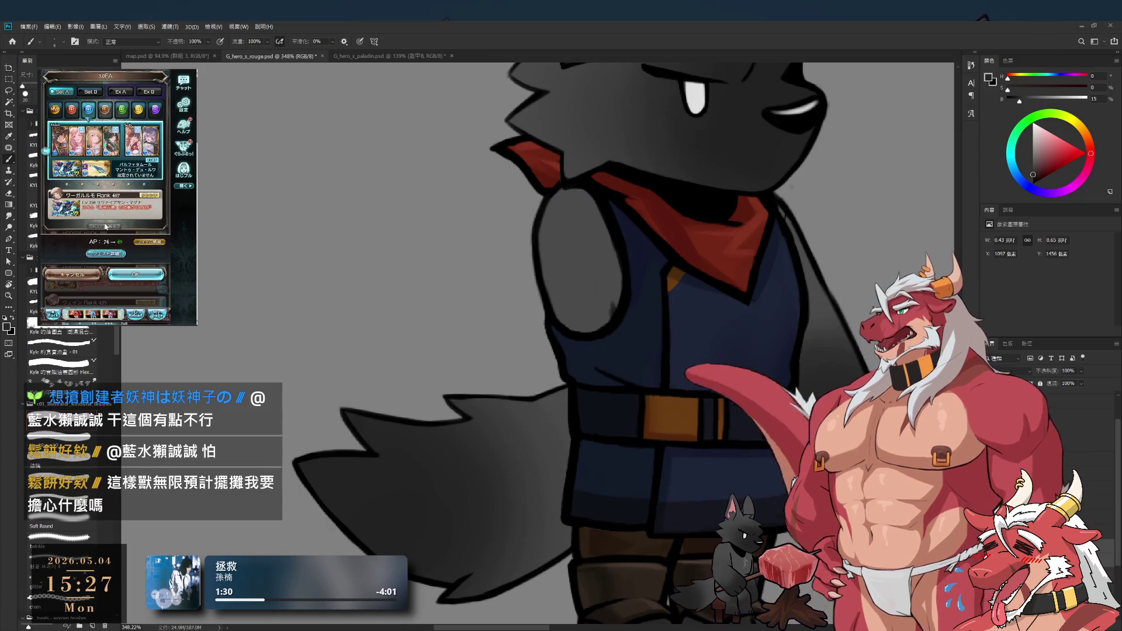
left_click(136, 274)
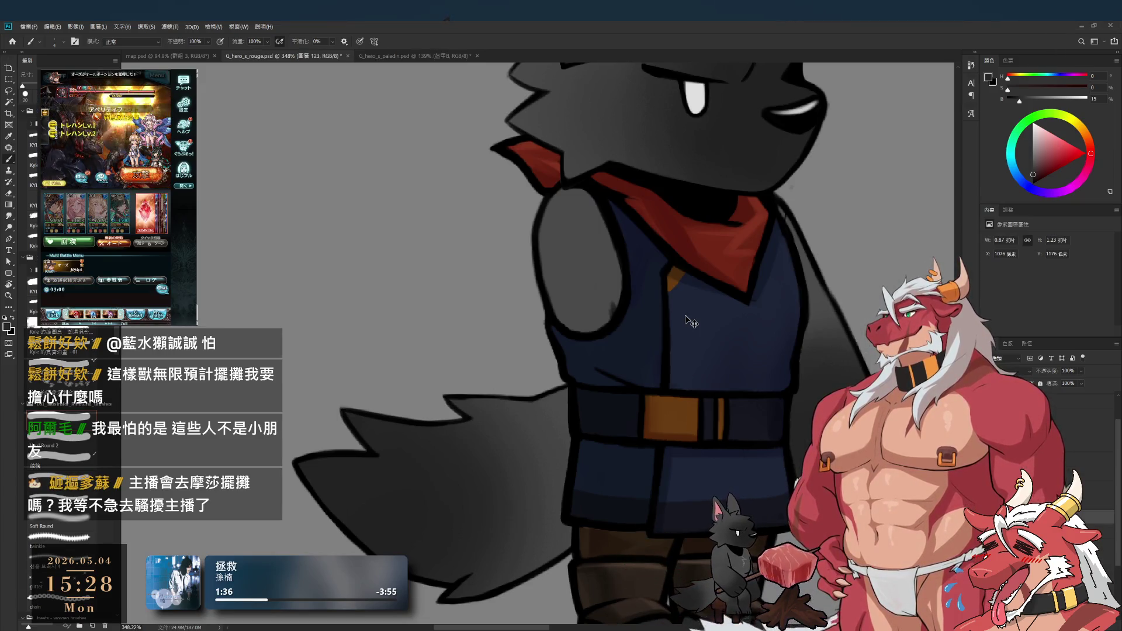
Step: Paste the reshaped vest, arm and belt and nudge it left into alignment with the body
key("ctrl+v")
mouse_move(704, 350)
left_mouse_down()
mouse_move(575, 287)
mouse_move(686, 349)
left_mouse_up()
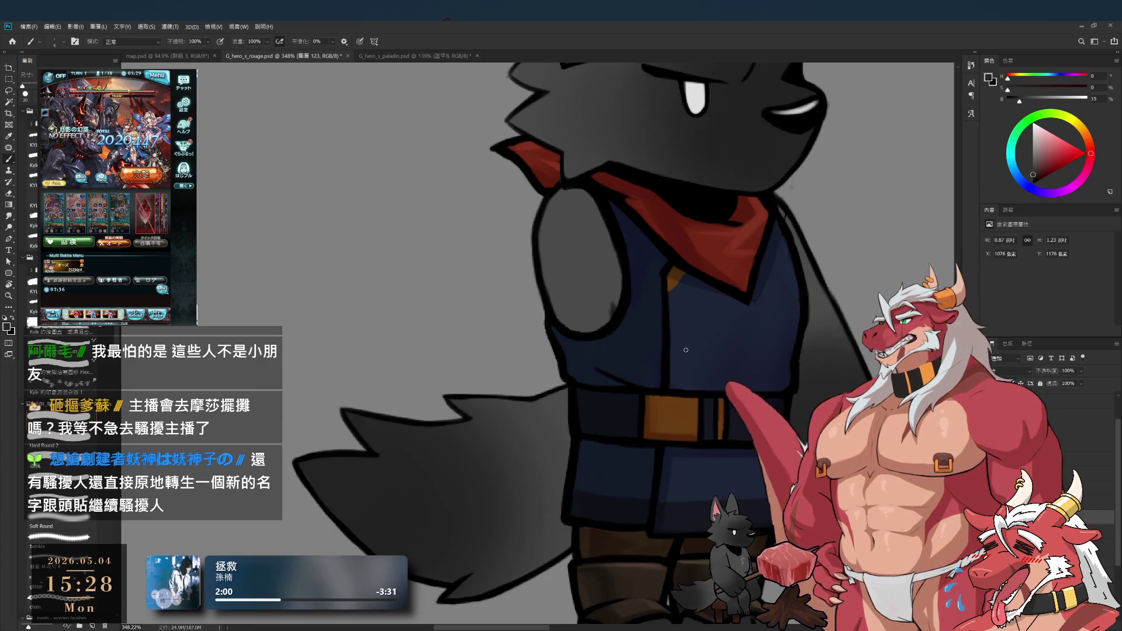
scroll(686, 350, "down", 1)
Step: Zoom out to show the goggles and undo the last two vest and arm edits
left_click_drag(581, 282, 622, 369)
key("ctrl+z")
key("ctrl+z")
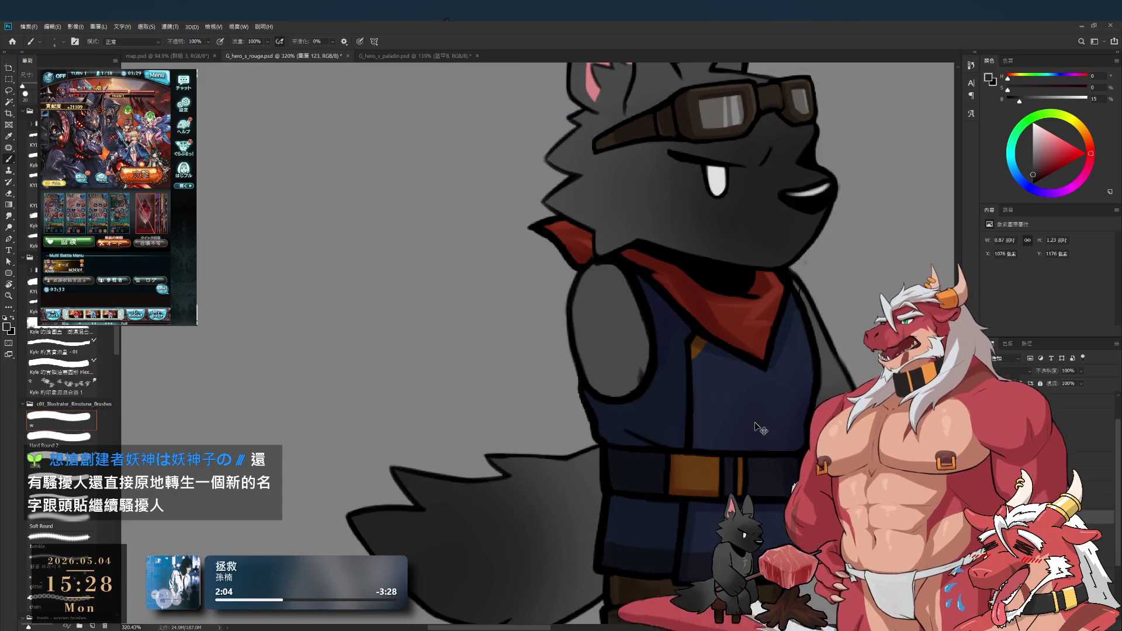
key("ctrl+z")
Step: Erase along the arm edge, then sample the black outline and enlarge the brush to repaint it
key("e")
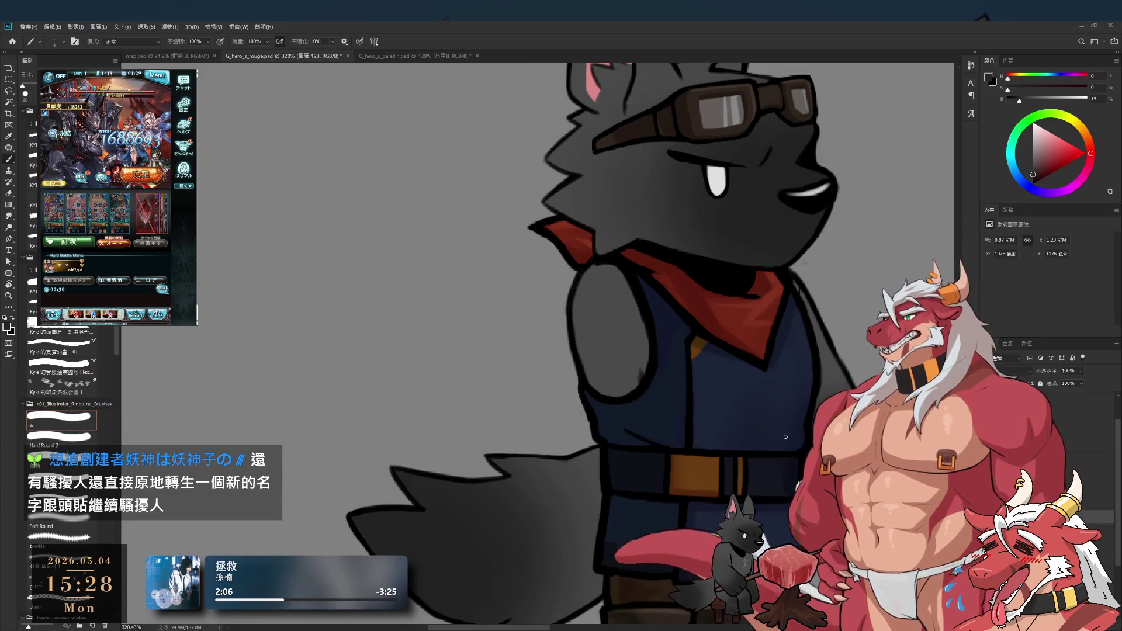
key("bracketleft")
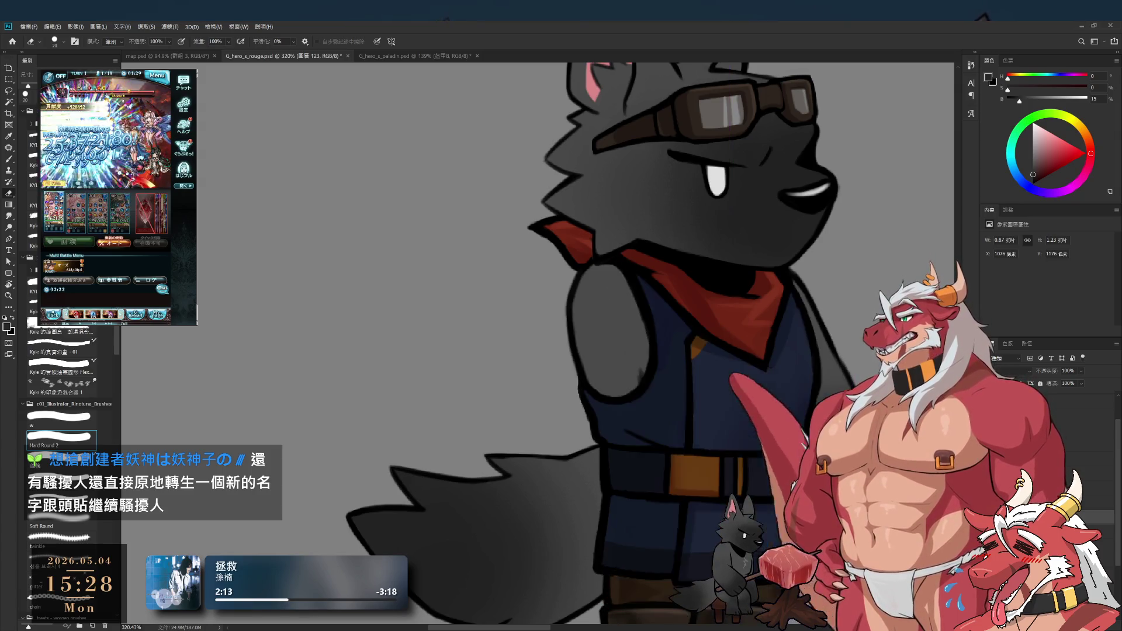
key("bracketright")
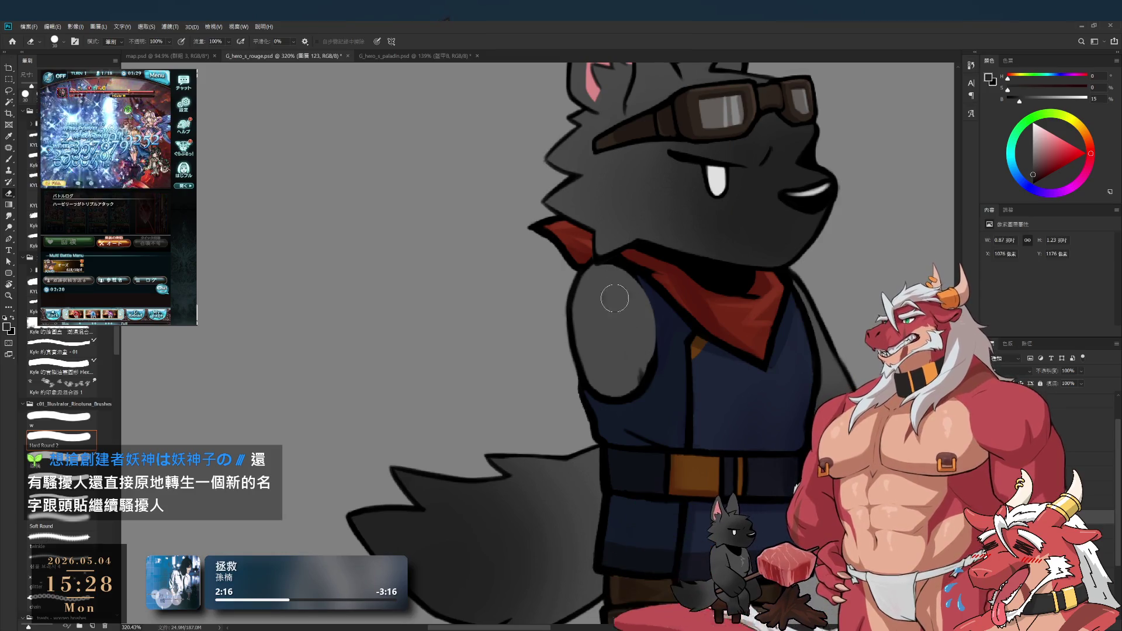
key("bracketleft")
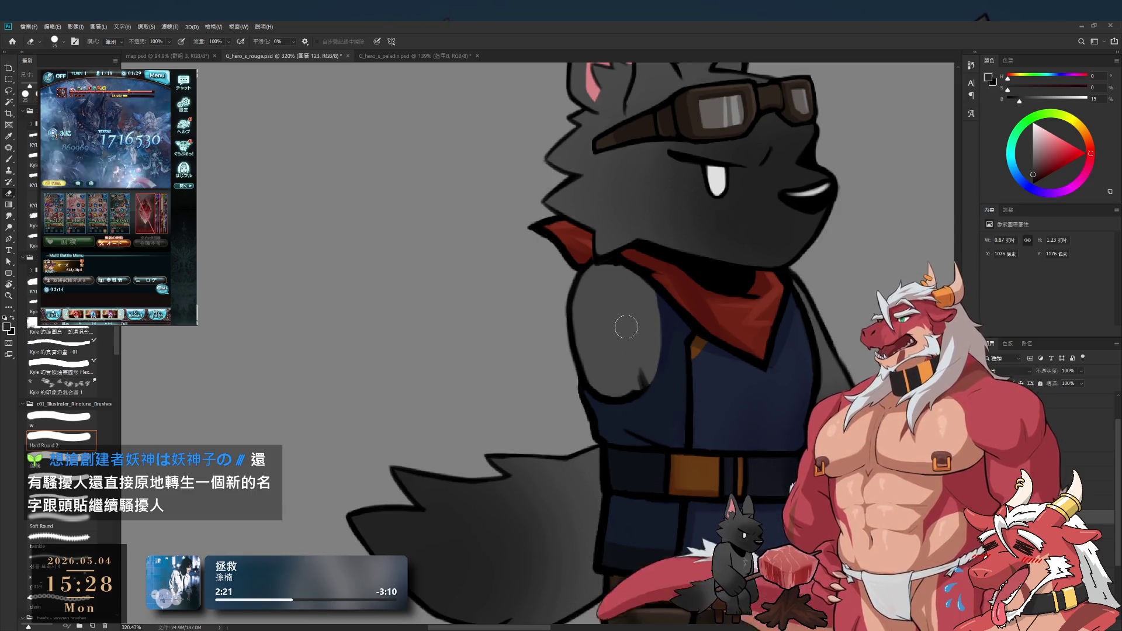
key("b")
left_click(633, 393, "alt")
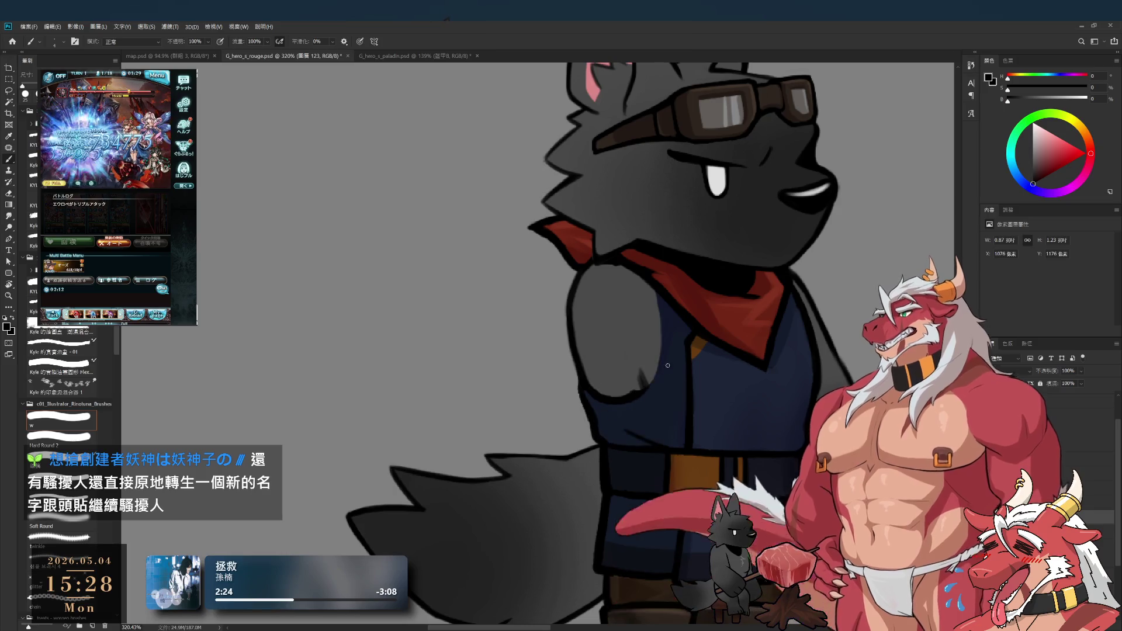
key("bracketright")
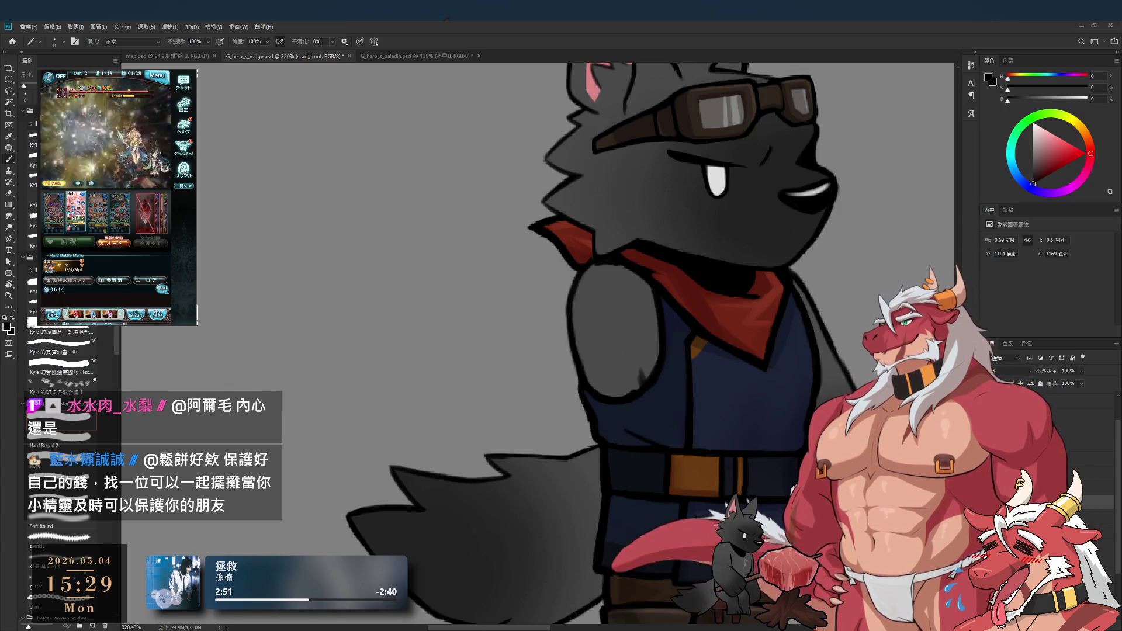
Step: Tilt and zoom in on the vest, eyedrop its dark navy, then zoom back out
key("r")
mouse_move(742, 339)
left_mouse_down()
mouse_move(751, 410)
mouse_move(741, 466)
left_mouse_up()
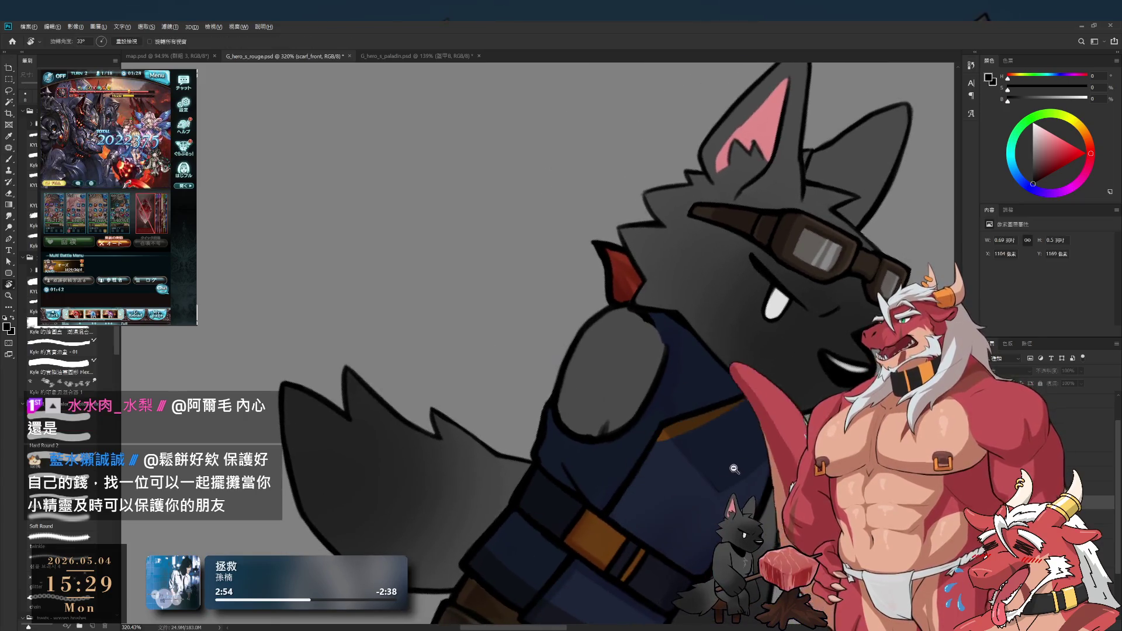
scroll(741, 466, "up", 3)
key("b")
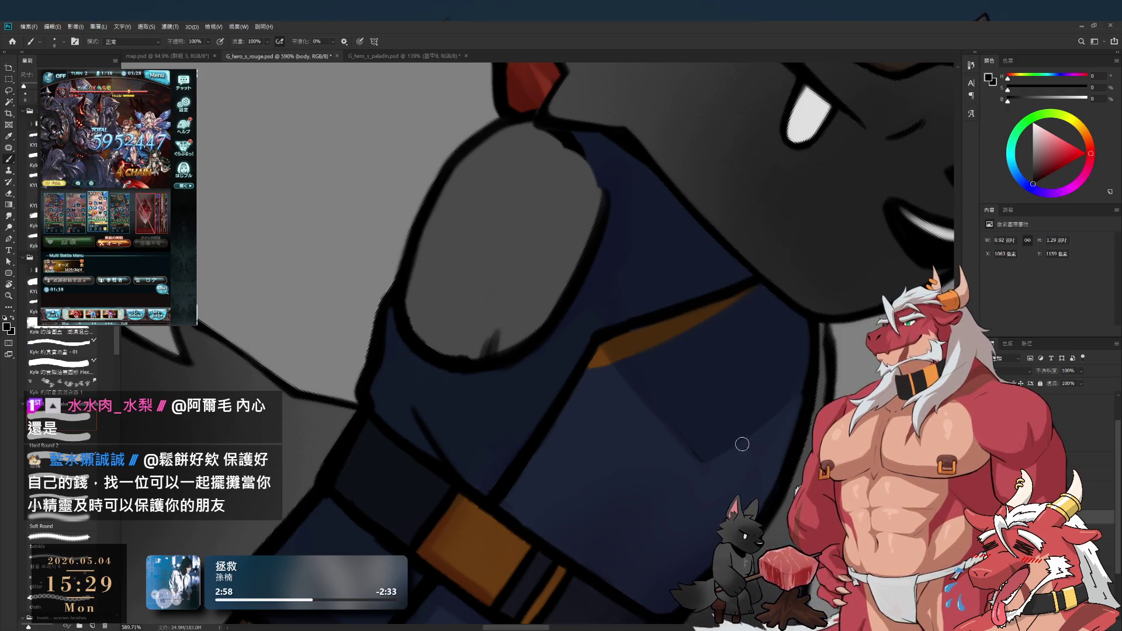
left_click_drag(742, 451, 744, 384)
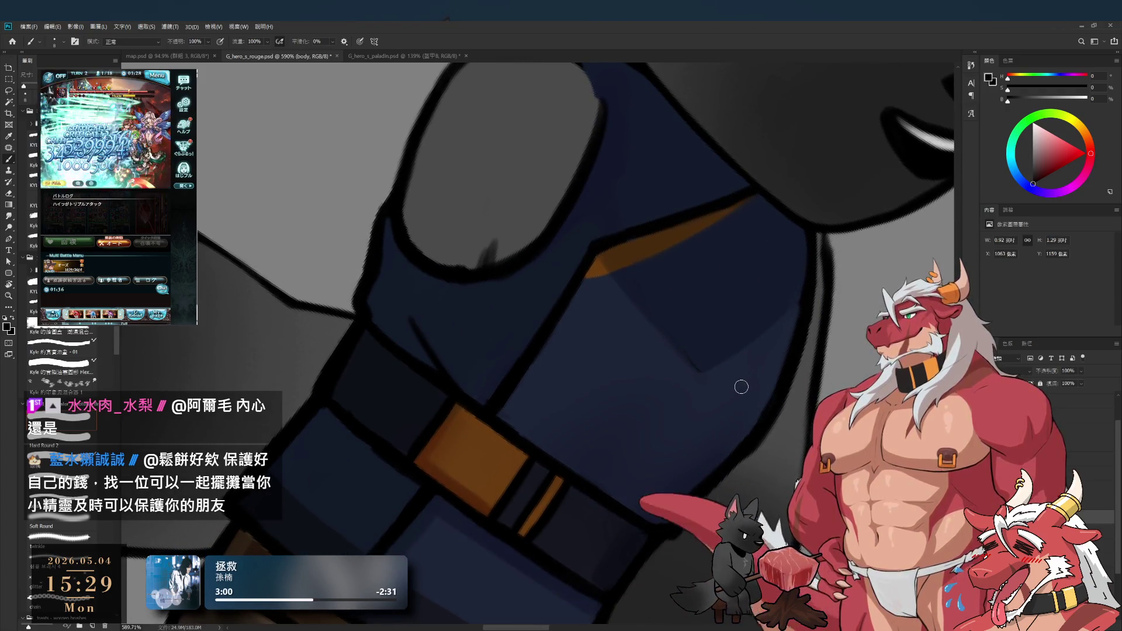
left_click(665, 281, "alt")
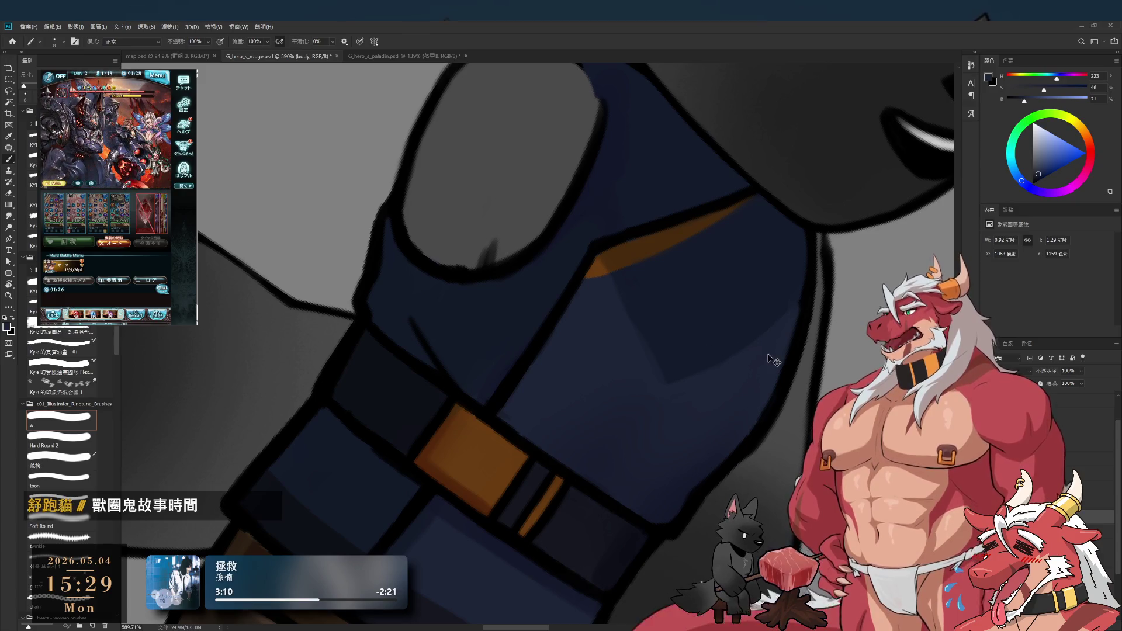
left_click(645, 396, "alt")
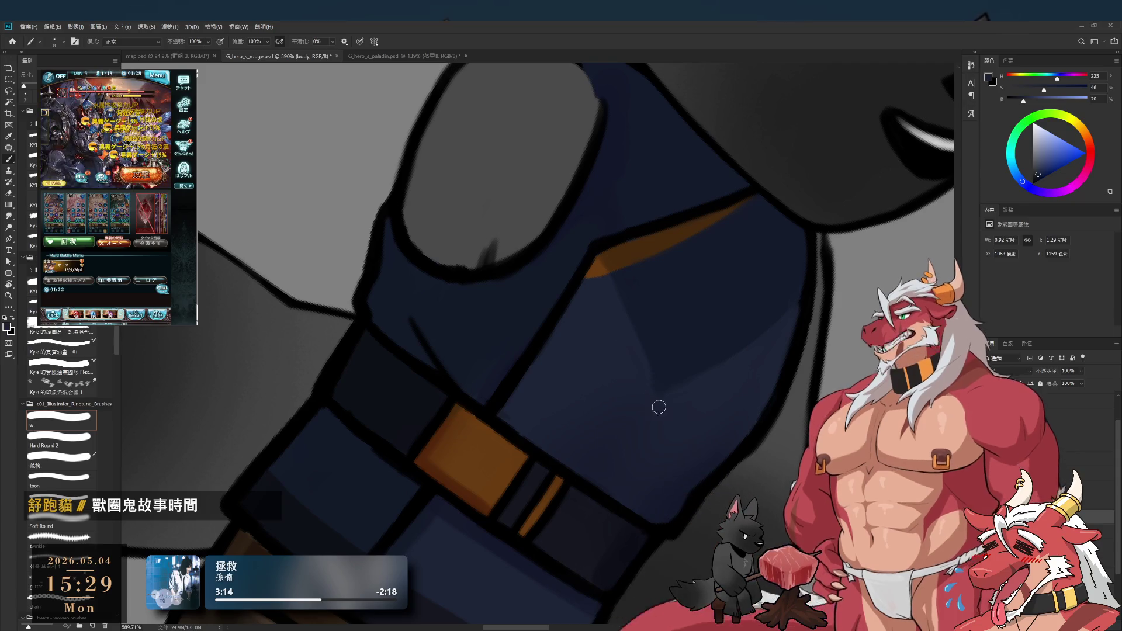
scroll(640, 354, "down", 5)
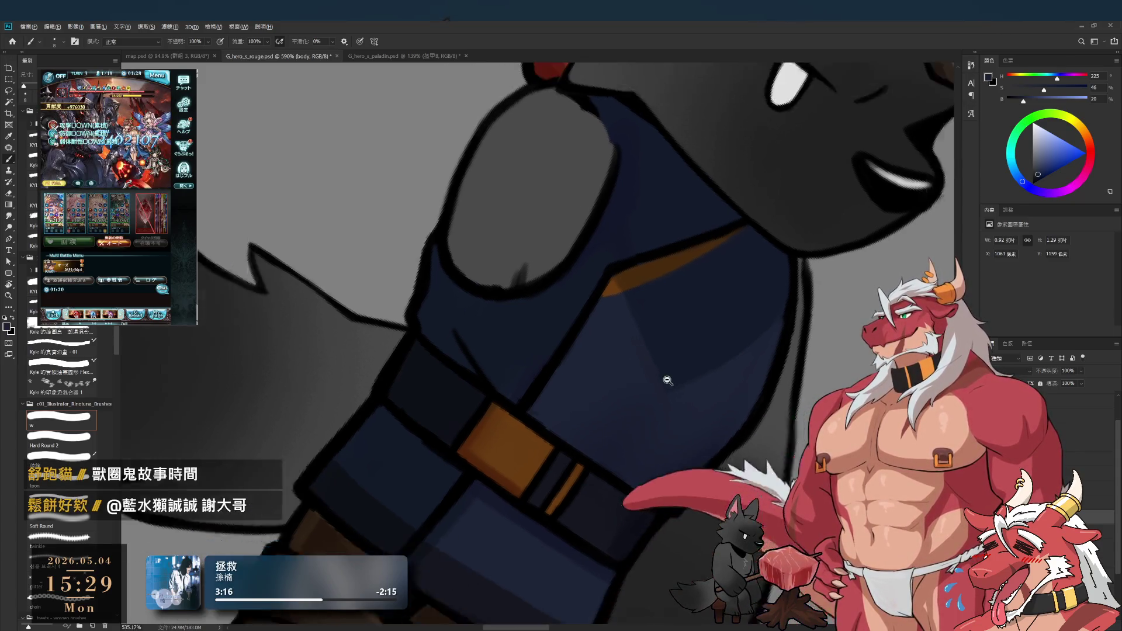
key("r")
scroll(789, 236, "up", 1)
left_click_drag(784, 299, 839, 391)
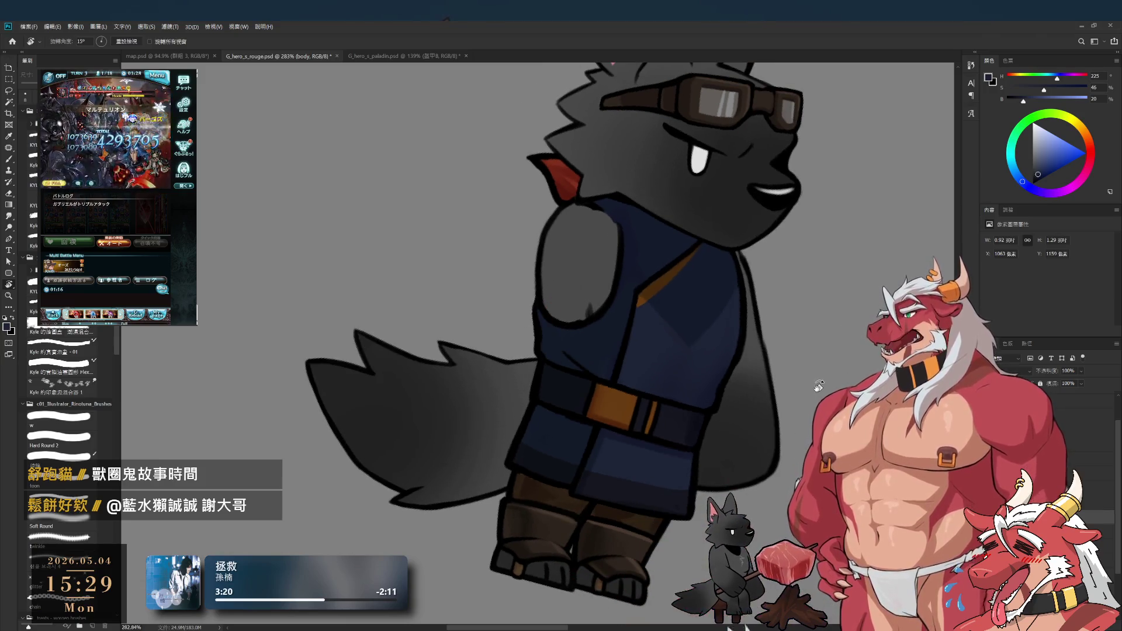
key("Escape")
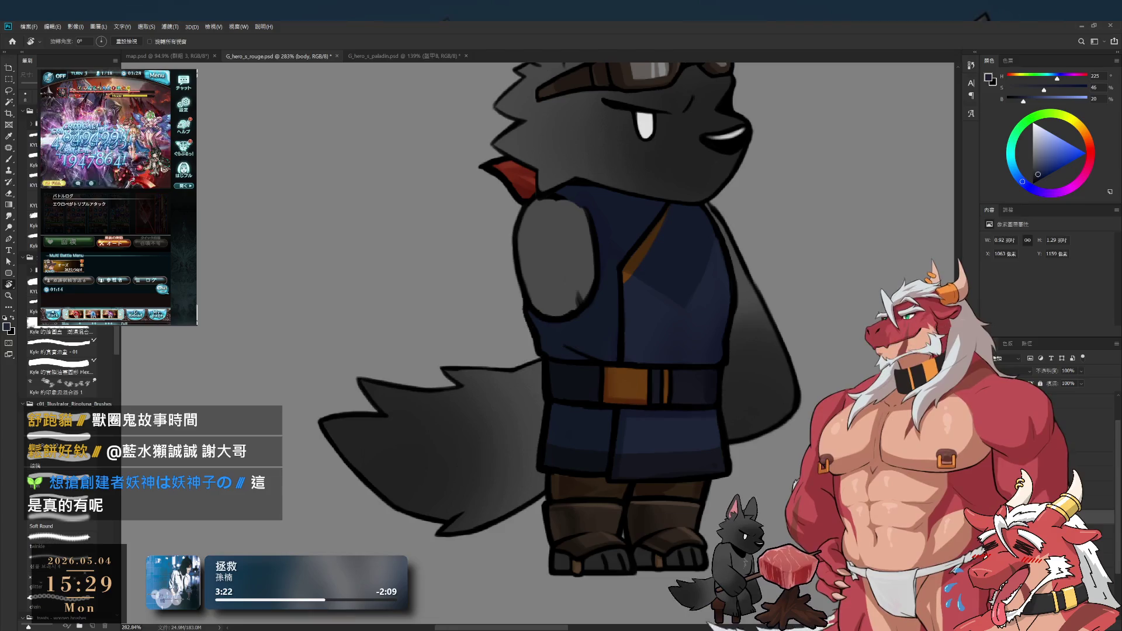
scroll(768, 189, "down", 3)
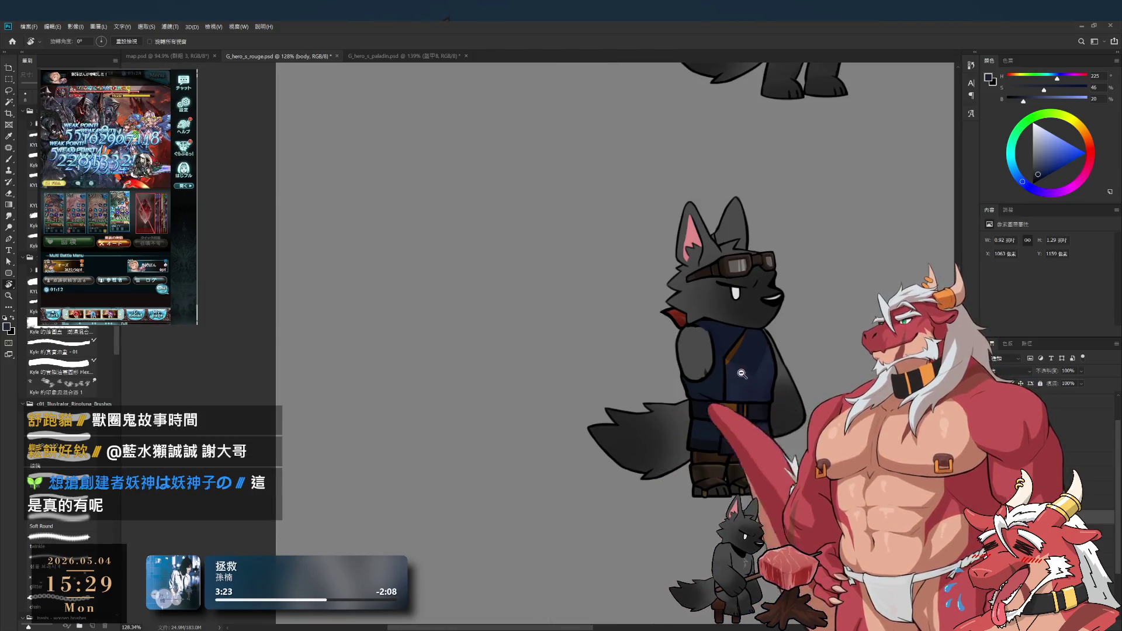
scroll(783, 386, "up", 5)
scroll(783, 385, "down", 1)
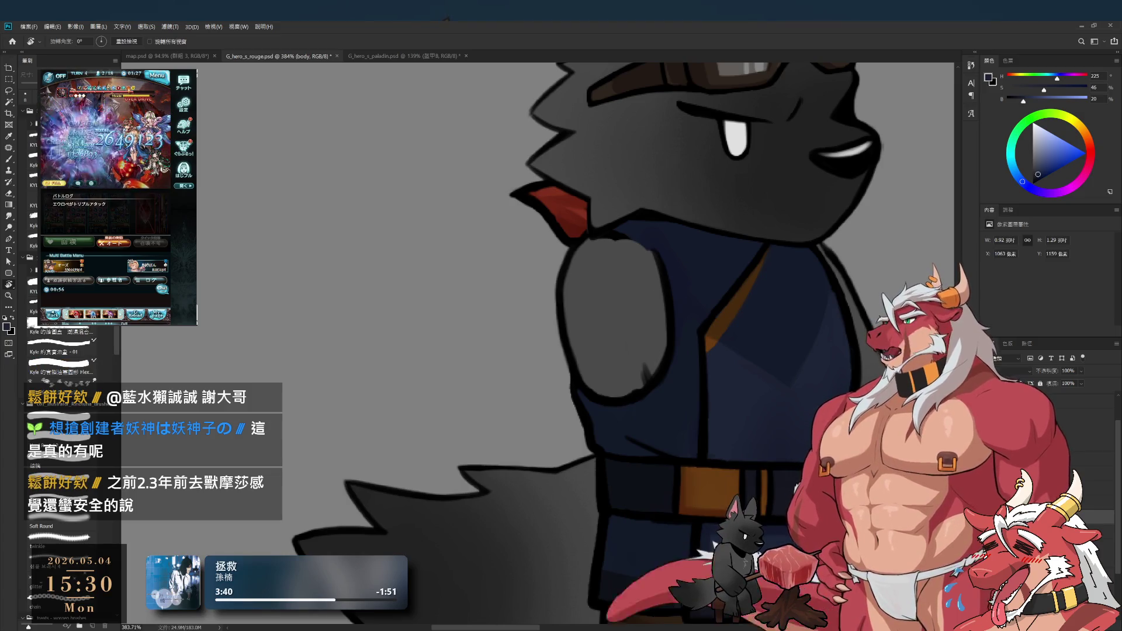
Step: Restore the full scarf and smaller arm, then sample the arm's grey with a slightly bigger brush
key("ctrl+z")
key("ctrl+z")
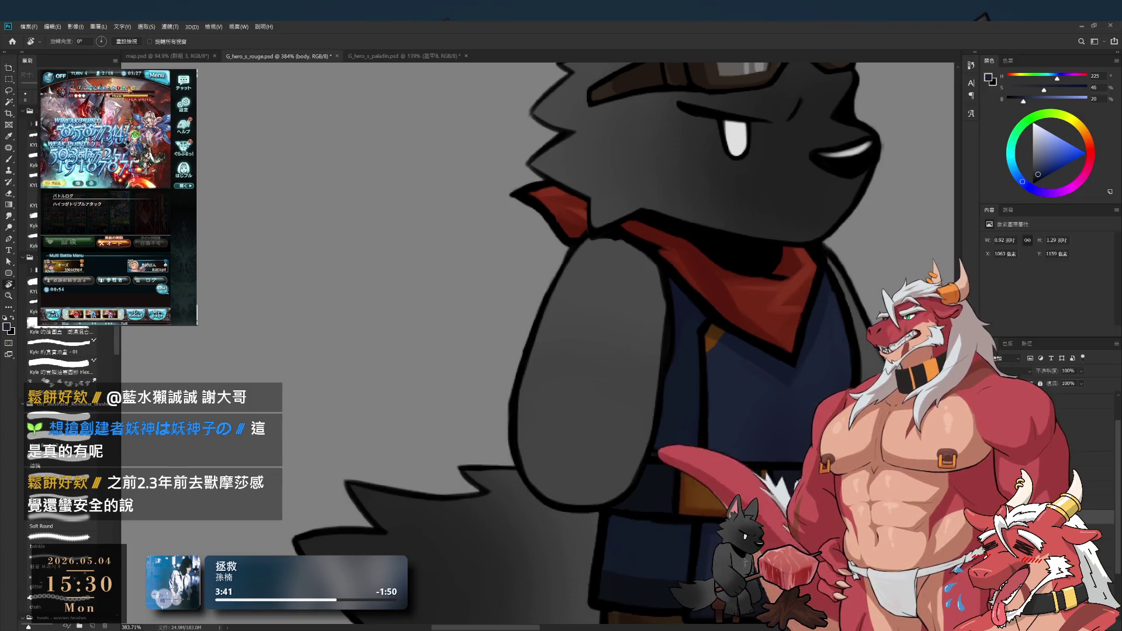
key("ctrl+shift+z")
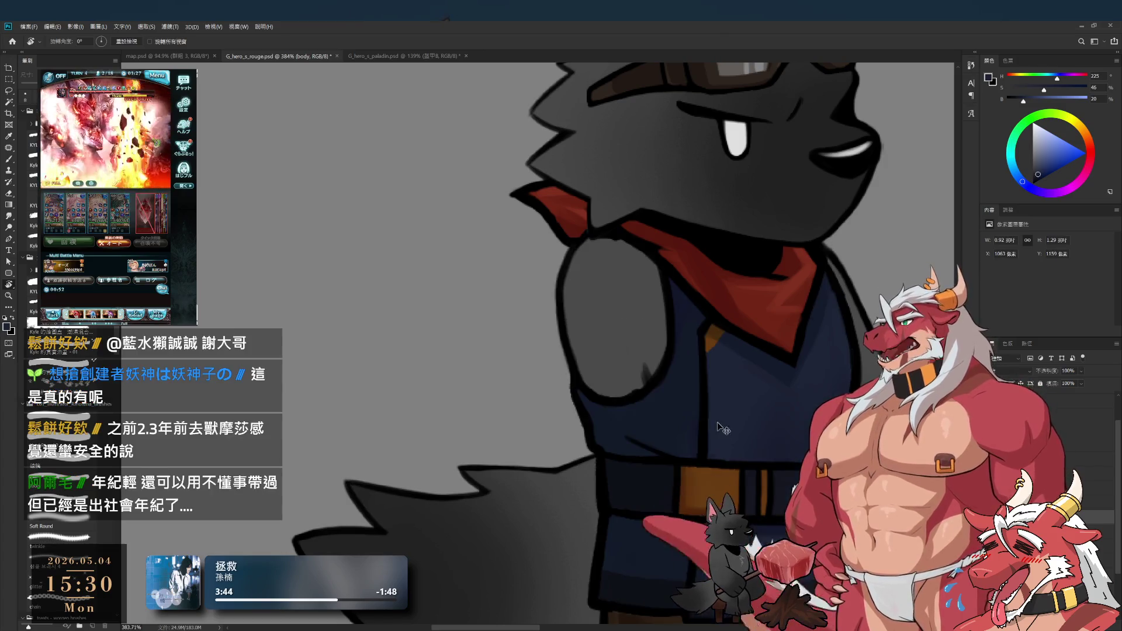
key("b")
left_click(648, 355, "alt")
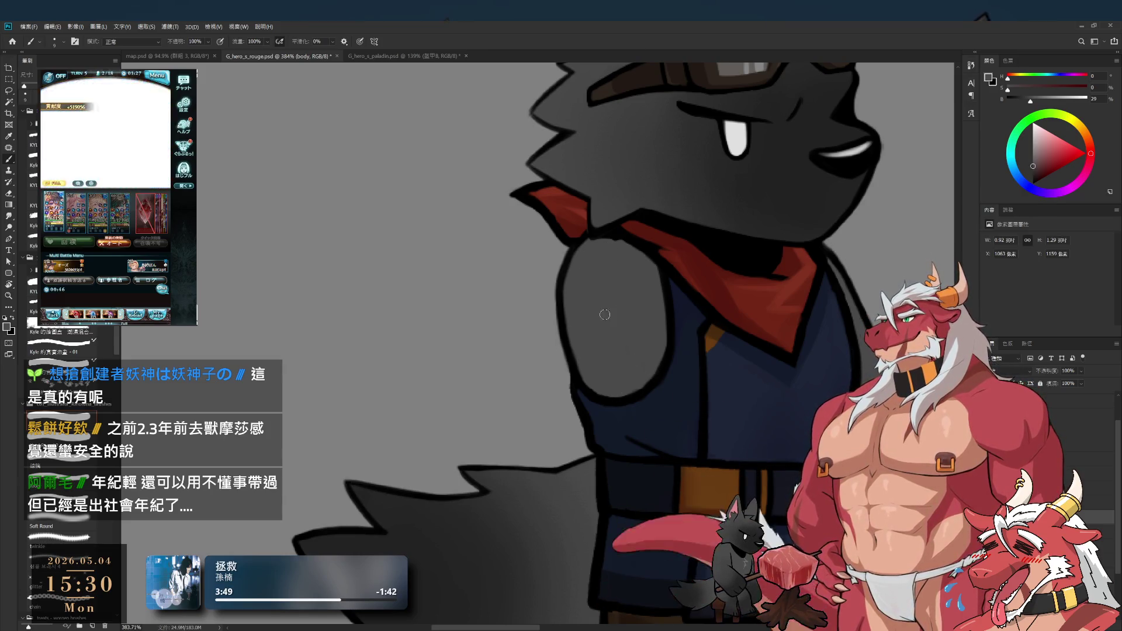
key("bracketright")
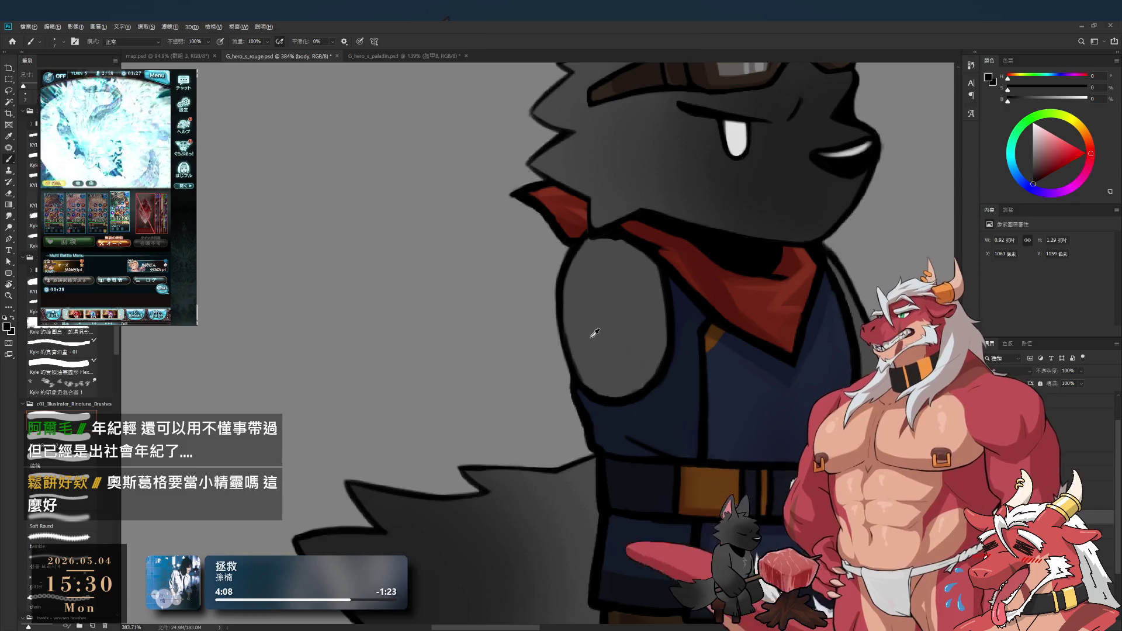
key("bracketright")
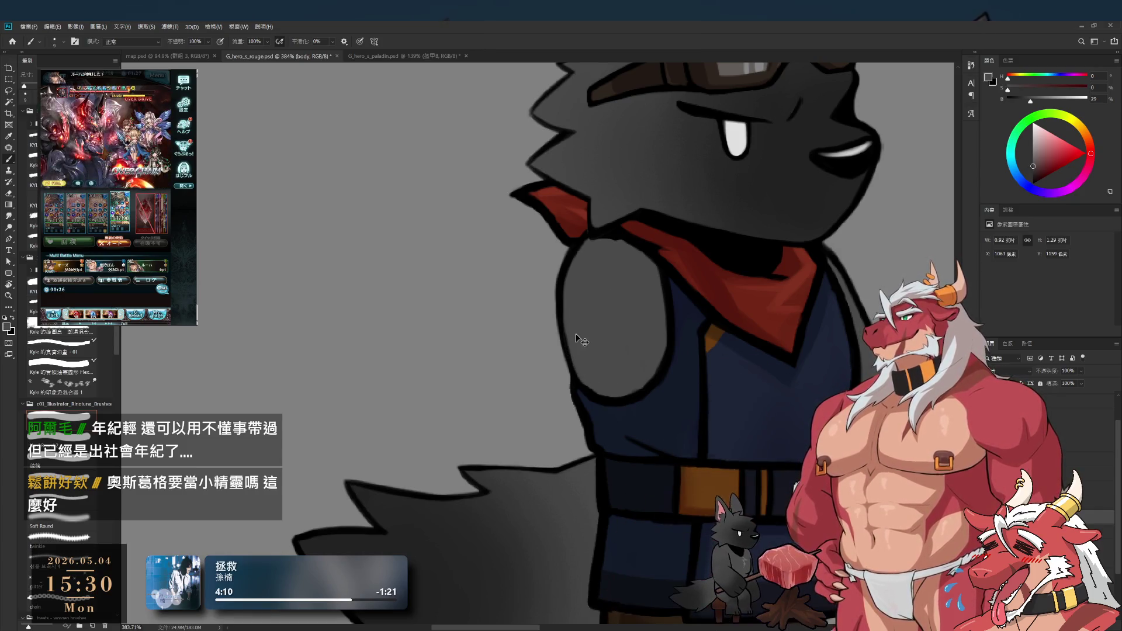